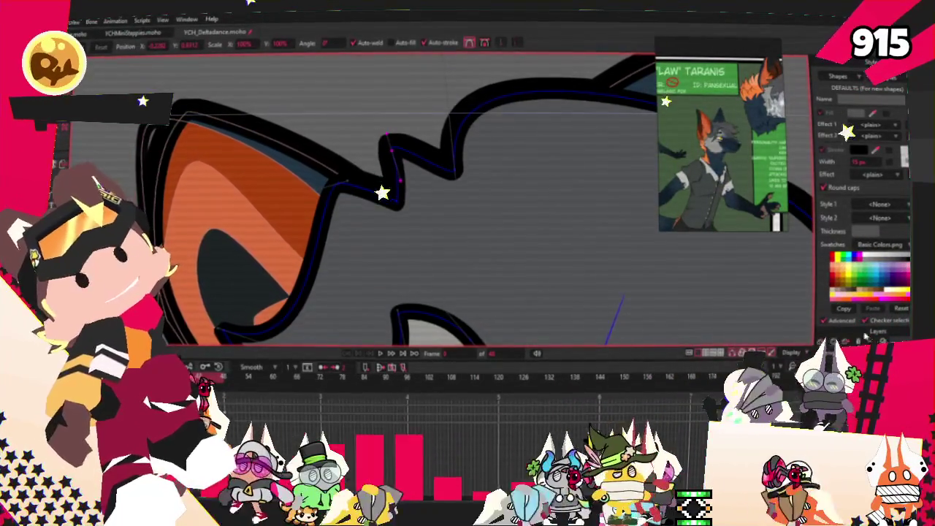
Frame the whole character and cut a zigzag notch into the hair outline.
{"action": "key", "text": "ctrl+r"}
{"action": "scroll", "coordinate": [432, 219], "scroll_direction": "up", "scroll_amount": 3}
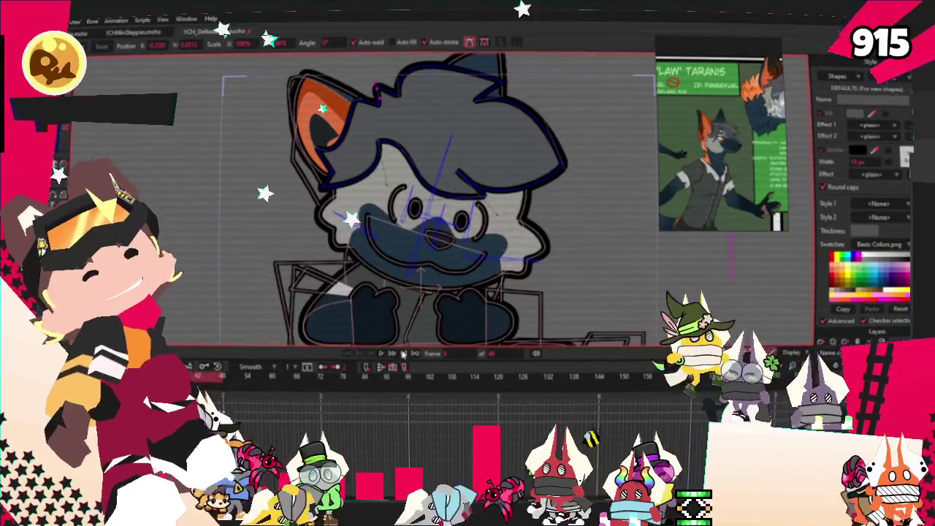
{"action": "scroll", "coordinate": [423, 225], "scroll_direction": "down", "scroll_amount": 3}
{"action": "scroll", "coordinate": [422, 225], "scroll_direction": "up", "scroll_amount": 2}
{"action": "scroll", "coordinate": [423, 225], "scroll_direction": "up", "scroll_amount": 1}
{"action": "scroll", "coordinate": [422, 225], "scroll_direction": "down", "scroll_amount": 2}
{"action": "scroll", "coordinate": [424, 227], "scroll_direction": "up", "scroll_amount": 1}
{"action": "scroll", "coordinate": [426, 229], "scroll_direction": "down", "scroll_amount": 1}
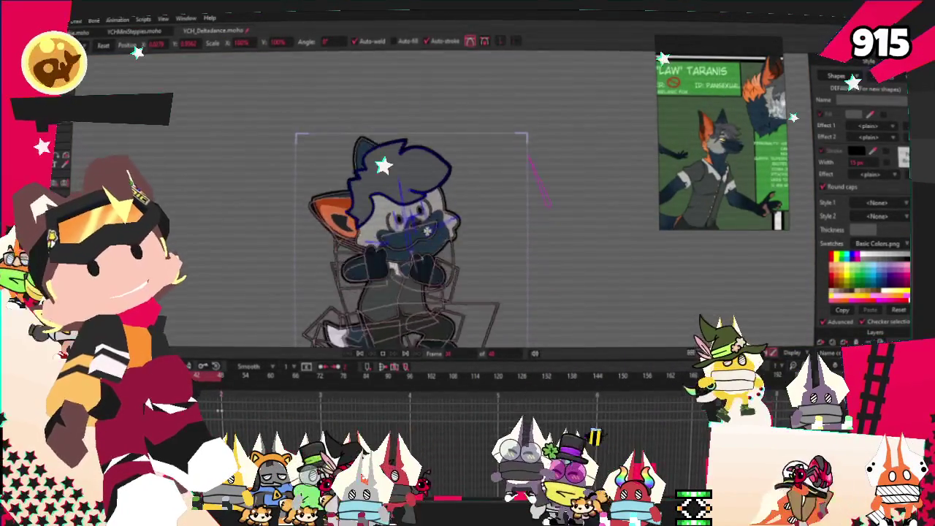
{"action": "scroll", "coordinate": [450, 129], "scroll_direction": "up", "scroll_amount": 3}
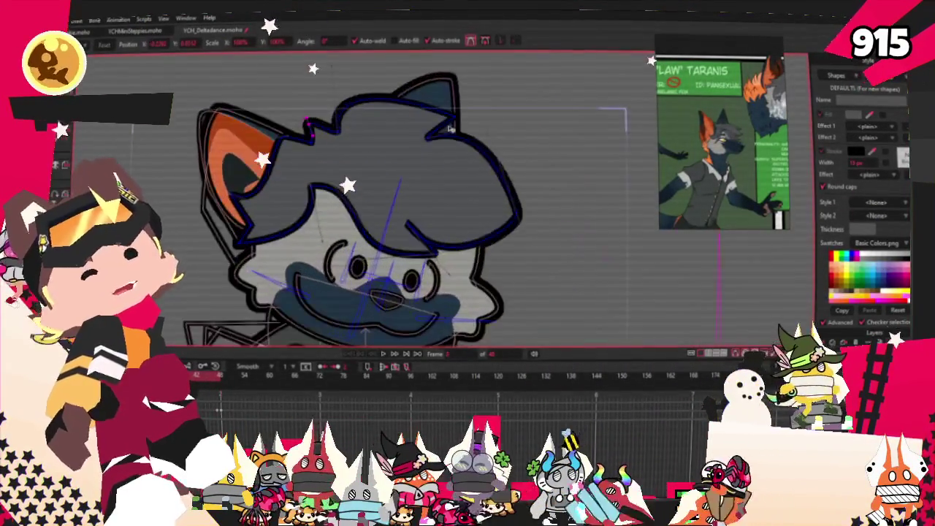
{"action": "scroll", "coordinate": [451, 129], "scroll_direction": "up", "scroll_amount": 2}
{"action": "scroll", "coordinate": [273, 208], "scroll_direction": "up", "scroll_amount": 2}
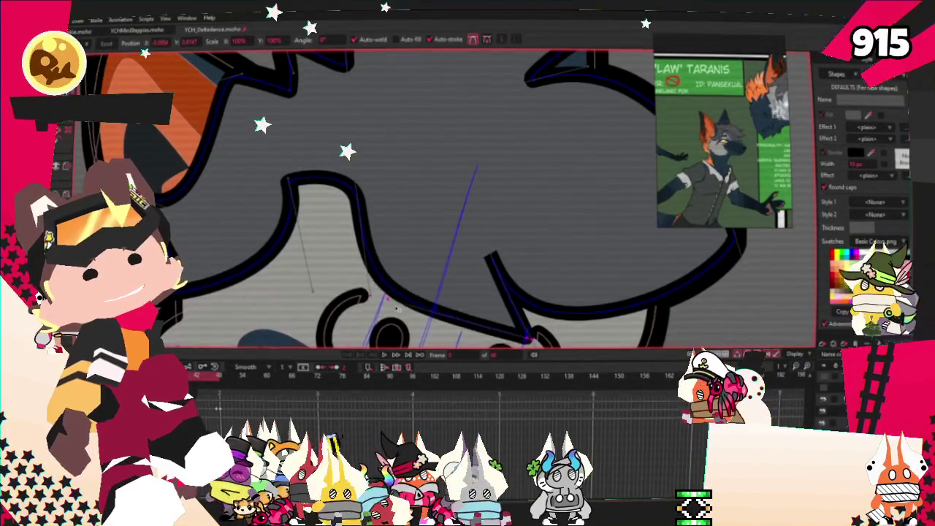
{"action": "scroll", "coordinate": [396, 308], "scroll_direction": "down", "scroll_amount": 2}
{"action": "scroll", "coordinate": [439, 241], "scroll_direction": "down", "scroll_amount": 1}
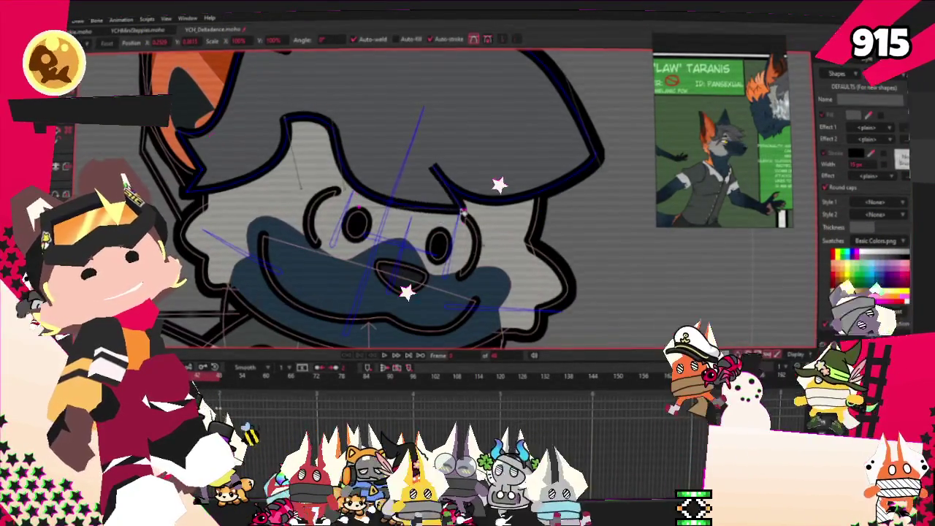
{"action": "scroll", "coordinate": [462, 211], "scroll_direction": "down", "scroll_amount": 2}
{"action": "scroll", "coordinate": [467, 208], "scroll_direction": "down", "scroll_amount": 2}
{"action": "scroll", "coordinate": [482, 201], "scroll_direction": "up", "scroll_amount": 2}
{"action": "scroll", "coordinate": [496, 191], "scroll_direction": "up", "scroll_amount": 2}
{"action": "scroll", "coordinate": [496, 192], "scroll_direction": "up", "scroll_amount": 2}
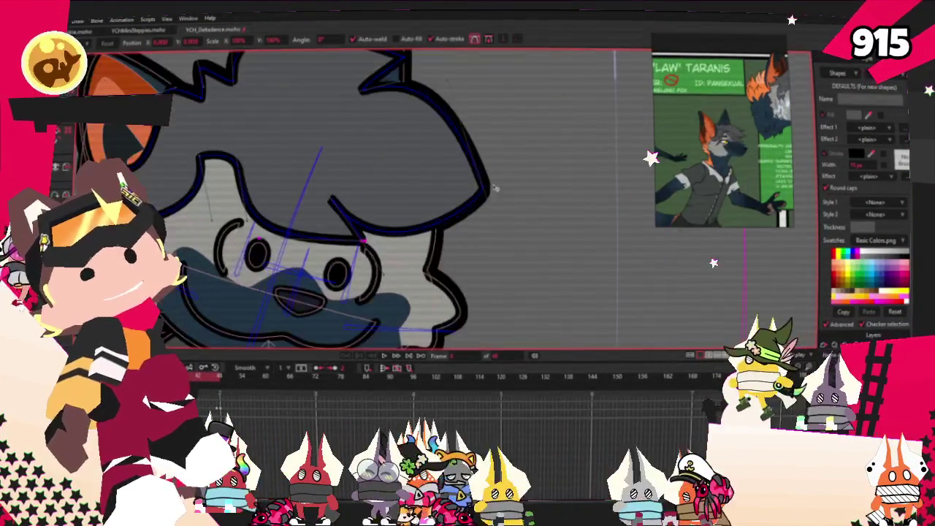
{"action": "scroll", "coordinate": [484, 149], "scroll_direction": "up", "scroll_amount": 2}
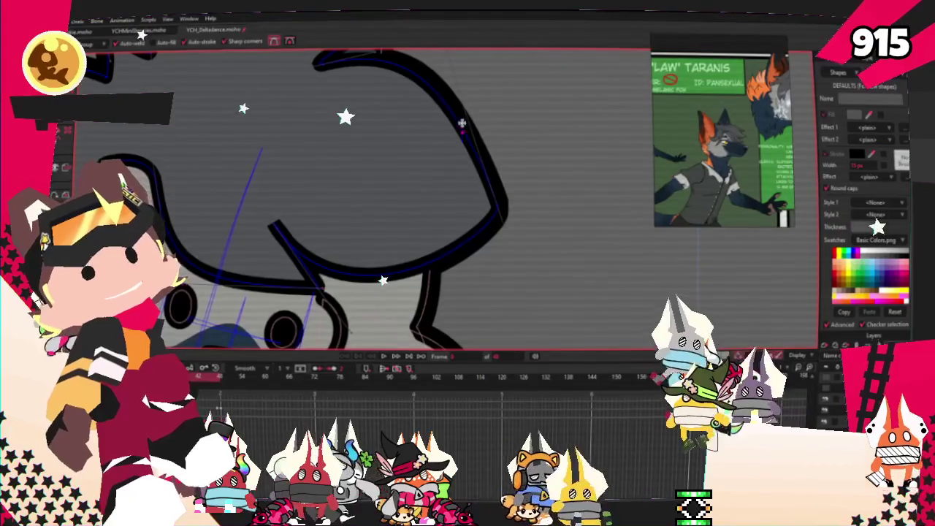
{"action": "left_click_drag", "start_coordinate": [463, 137], "coordinate": [404, 177]}
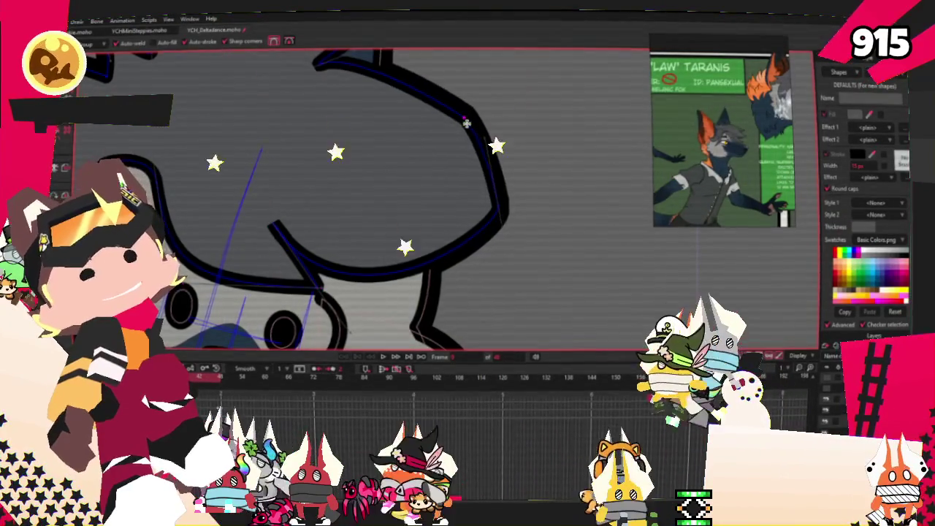
Reshape the hair's upper-right edge and pull in a notch at its lower right.
{"action": "scroll", "coordinate": [417, 177], "scroll_direction": "down", "scroll_amount": 1}
{"action": "scroll", "coordinate": [413, 176], "scroll_direction": "down", "scroll_amount": 2}
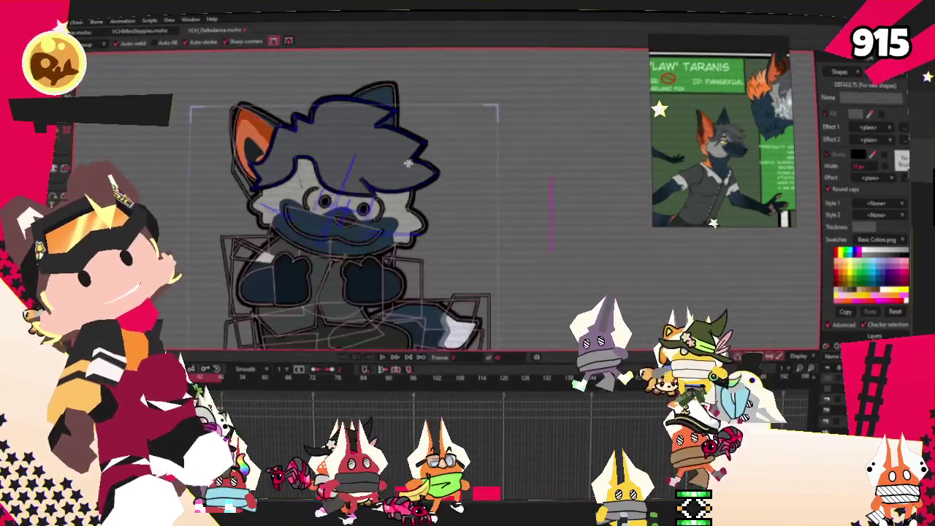
{"action": "scroll", "coordinate": [409, 173], "scroll_direction": "up", "scroll_amount": 2}
{"action": "scroll", "coordinate": [404, 171], "scroll_direction": "up", "scroll_amount": 1}
{"action": "left_click_drag", "start_coordinate": [404, 171], "coordinate": [486, 216]}
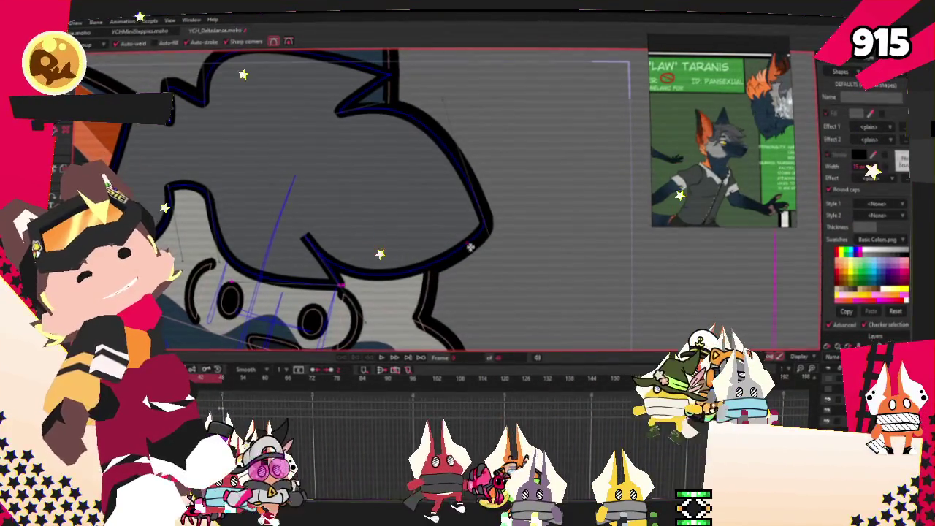
{"action": "left_click_drag", "start_coordinate": [471, 249], "coordinate": [410, 223]}
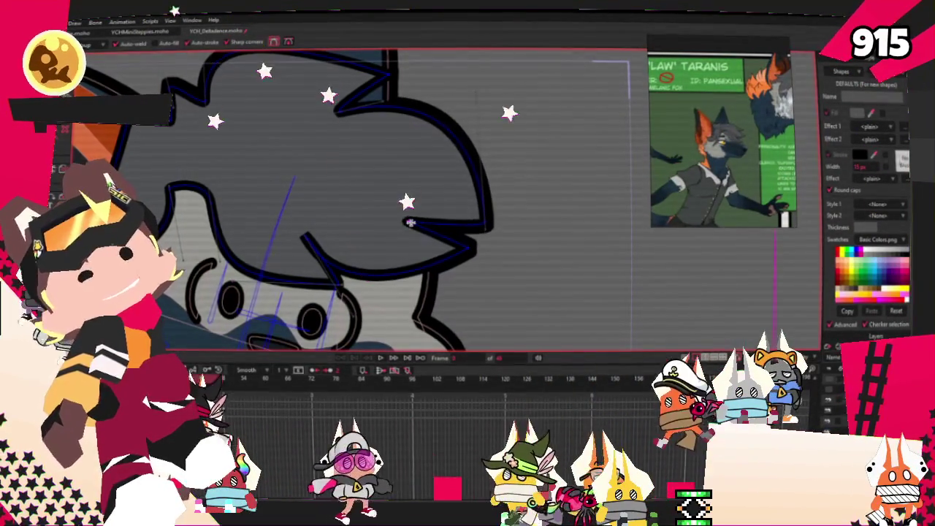
Pull the top of the hair up into a tall spike, then advance one frame.
{"action": "key", "text": "t"}
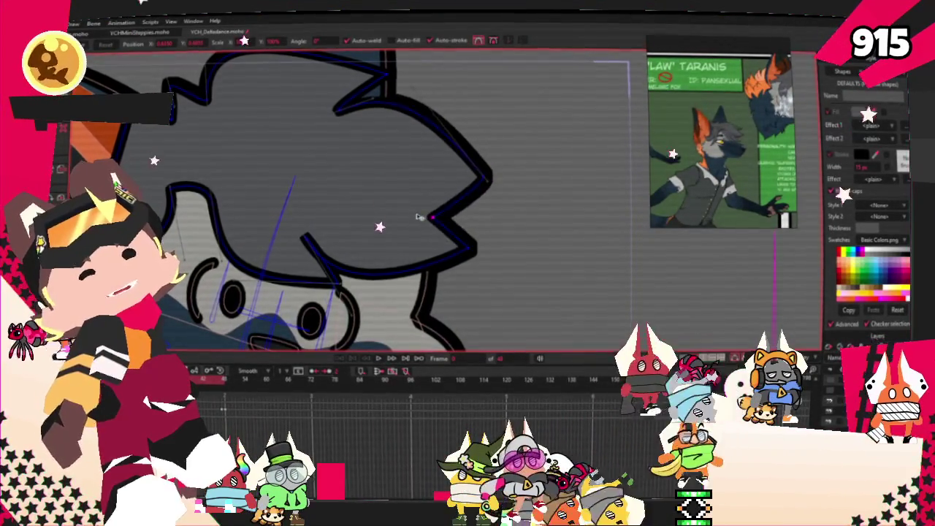
{"action": "scroll", "coordinate": [426, 213], "scroll_direction": "down", "scroll_amount": 5}
{"action": "scroll", "coordinate": [344, 160], "scroll_direction": "up", "scroll_amount": 5}
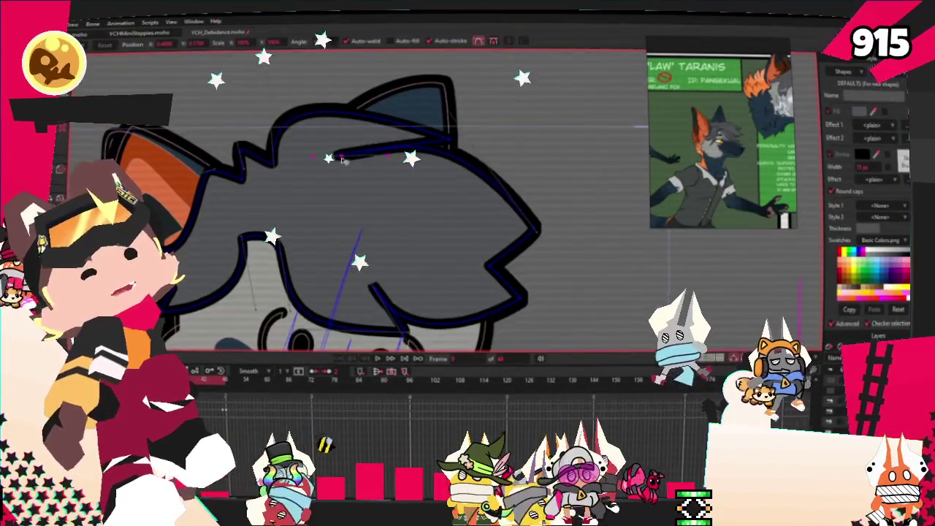
{"action": "left_click_drag", "start_coordinate": [352, 157], "coordinate": [344, 82]}
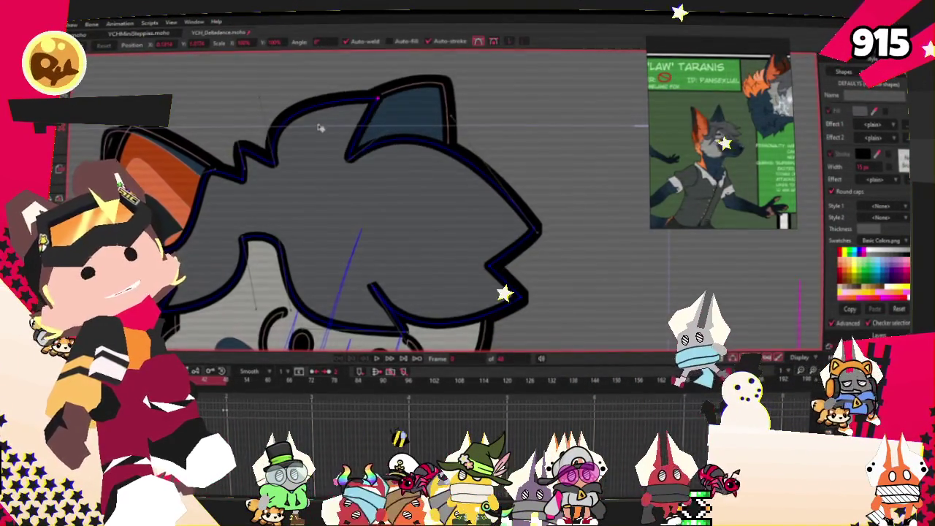
{"action": "scroll", "coordinate": [330, 128], "scroll_direction": "down", "scroll_amount": 3}
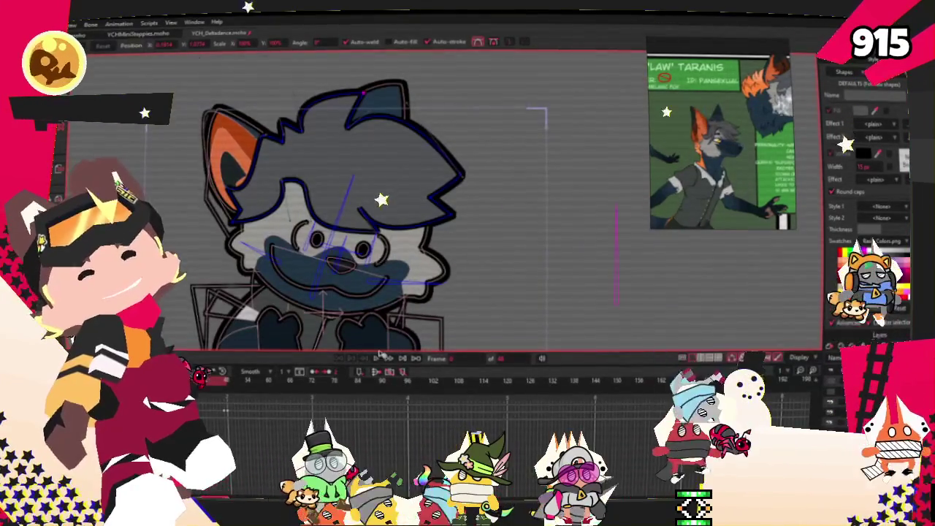
{"action": "left_click", "coordinate": [379, 358]}
Step forward through a few frames and draw a rectangle beside the dog's face.
{"action": "left_click", "coordinate": [378, 372]}
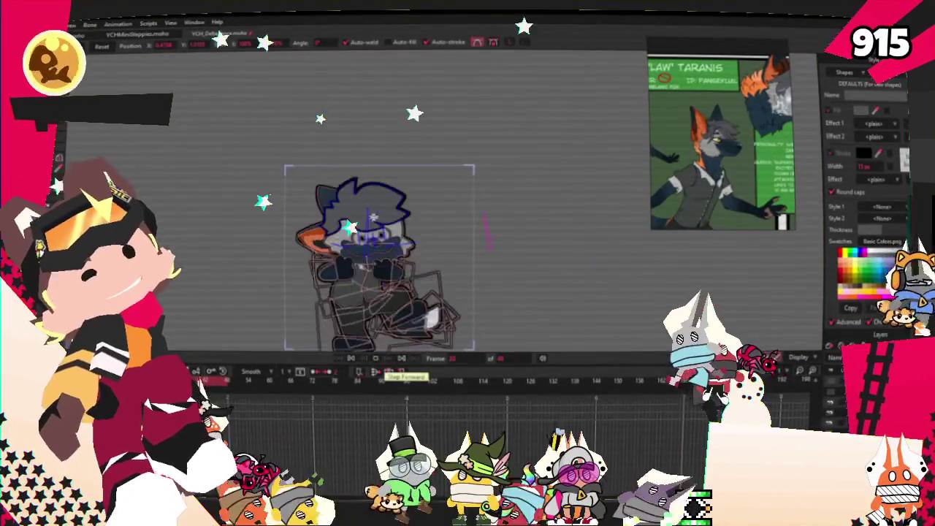
{"action": "left_click", "coordinate": [401, 358]}
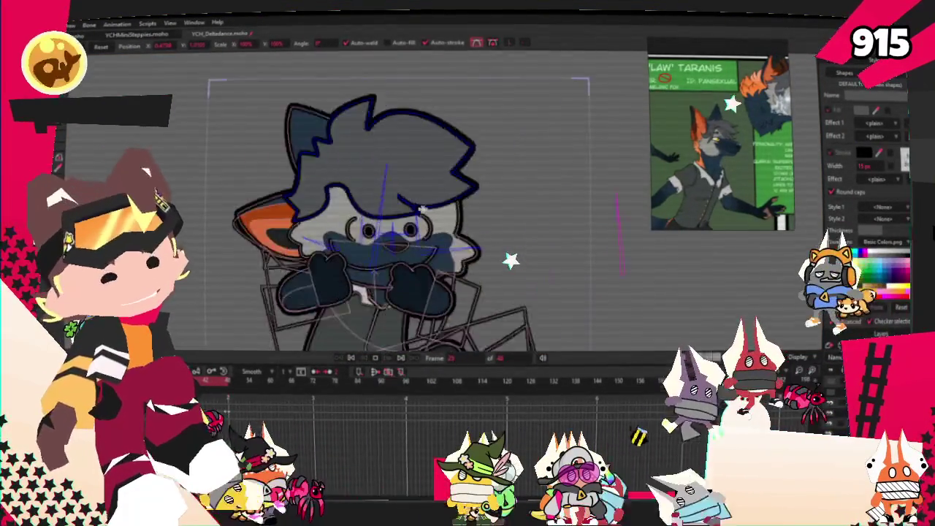
{"action": "left_click", "coordinate": [401, 358]}
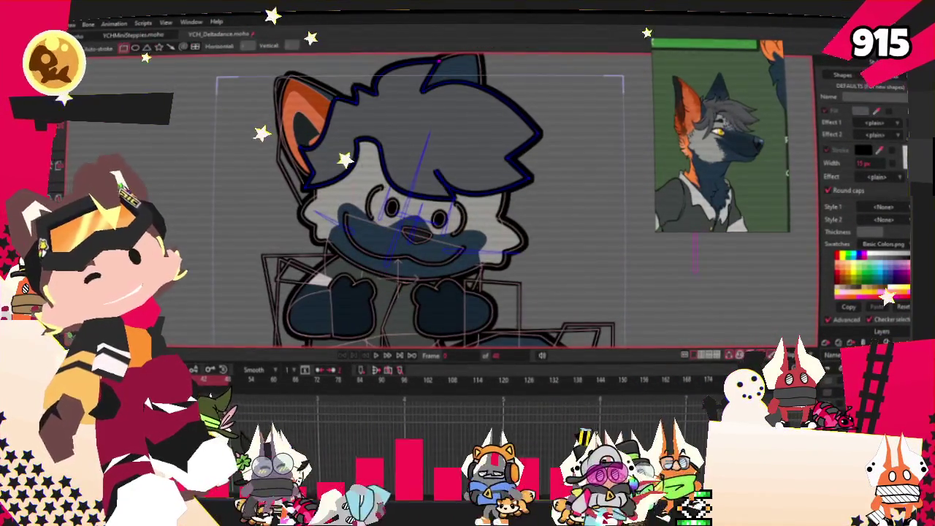
{"action": "left_click", "coordinate": [501, 190]}
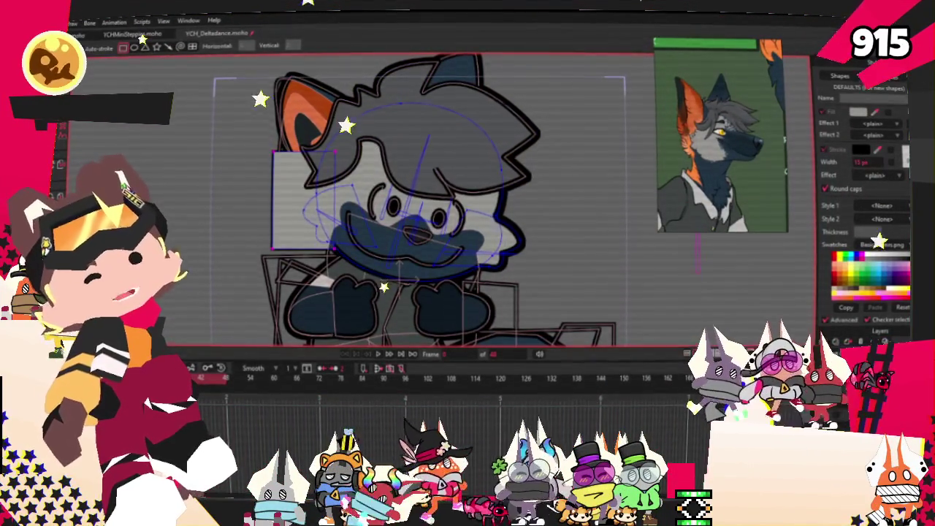
Give the rectangle beside the face an orange fill and deselect it.
{"action": "scroll", "coordinate": [410, 197], "scroll_direction": "up", "scroll_amount": 3}
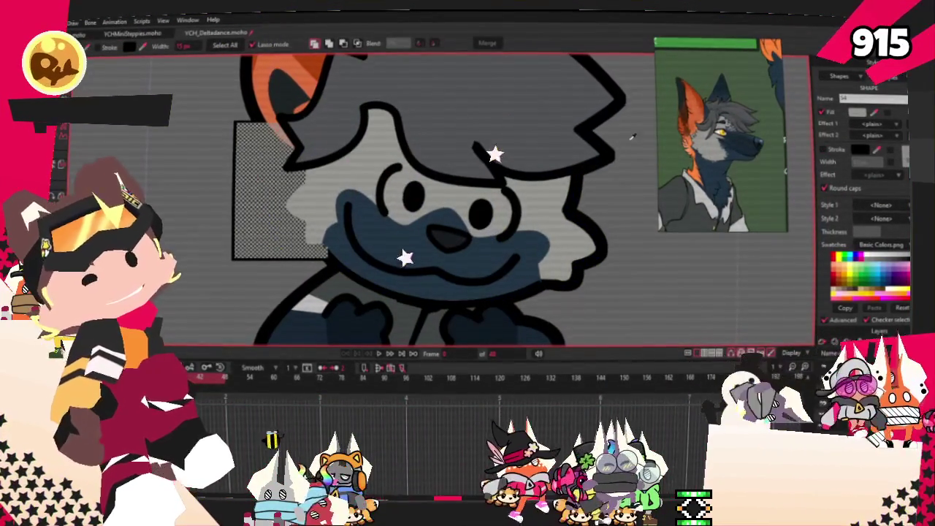
{"action": "left_click", "coordinate": [296, 64]}
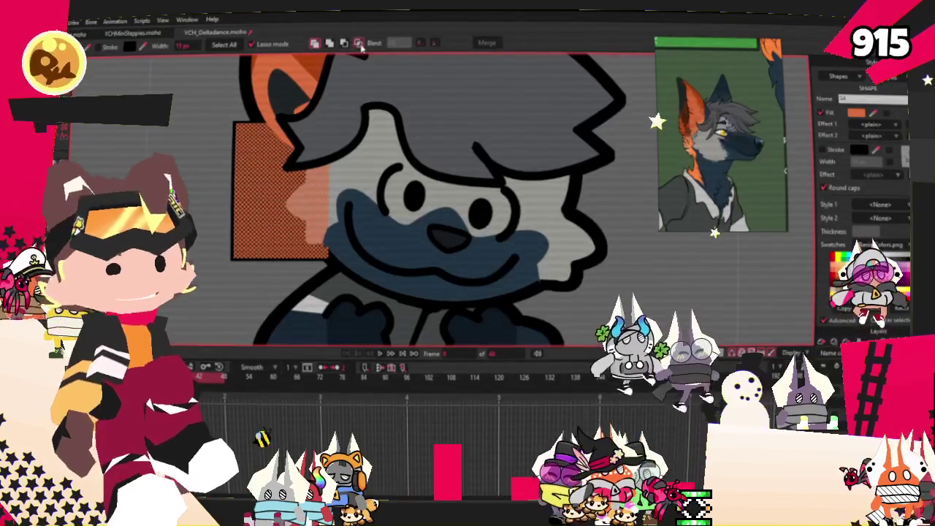
{"action": "key", "text": "a"}
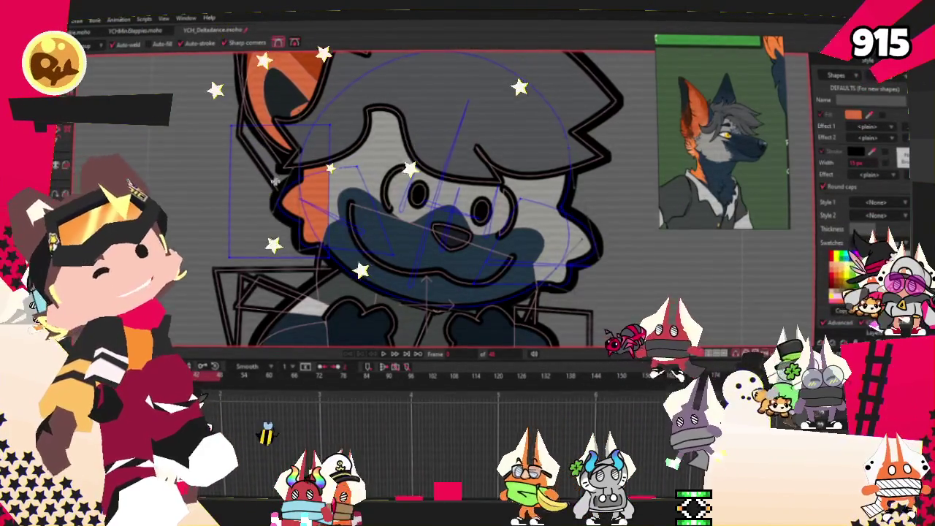
Move the orange patch's points toward the ear, bulge its edge outward, and smooth the curvature.
{"action": "scroll", "coordinate": [275, 179], "scroll_direction": "up", "scroll_amount": 3}
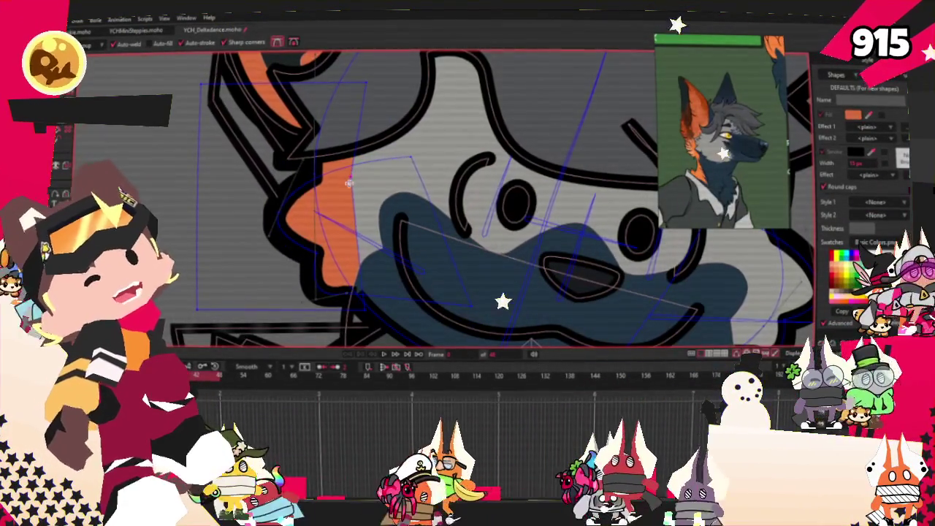
{"action": "left_click_drag", "start_coordinate": [290, 217], "coordinate": [311, 209]}
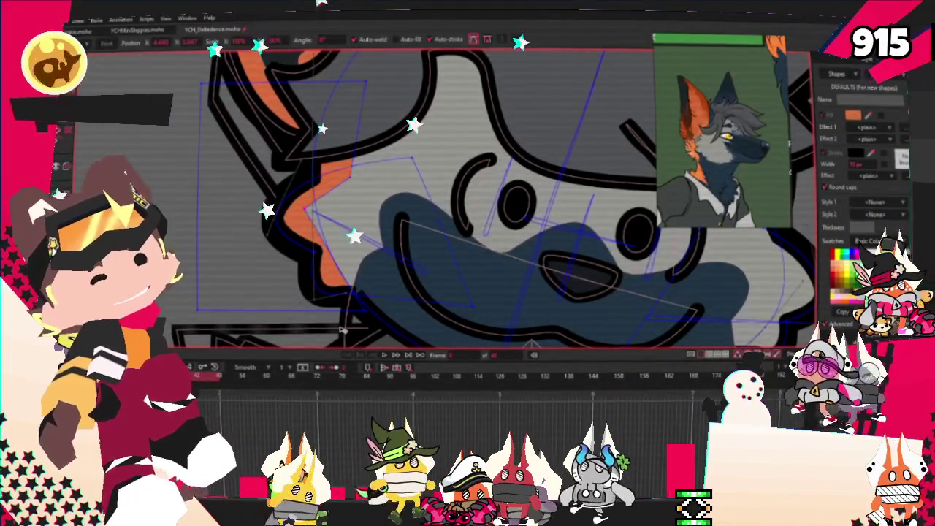
{"action": "scroll", "coordinate": [327, 322], "scroll_direction": "up", "scroll_amount": 2}
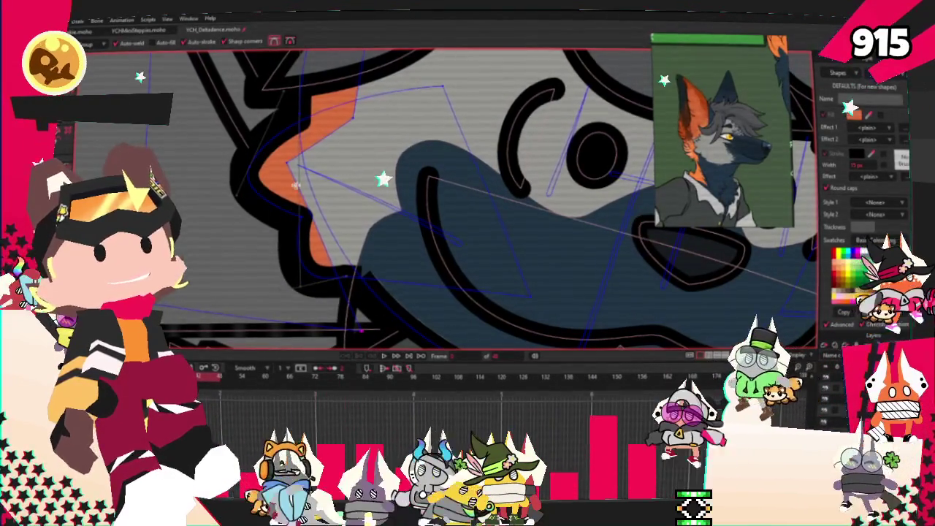
{"action": "left_click_drag", "start_coordinate": [314, 208], "coordinate": [330, 206]}
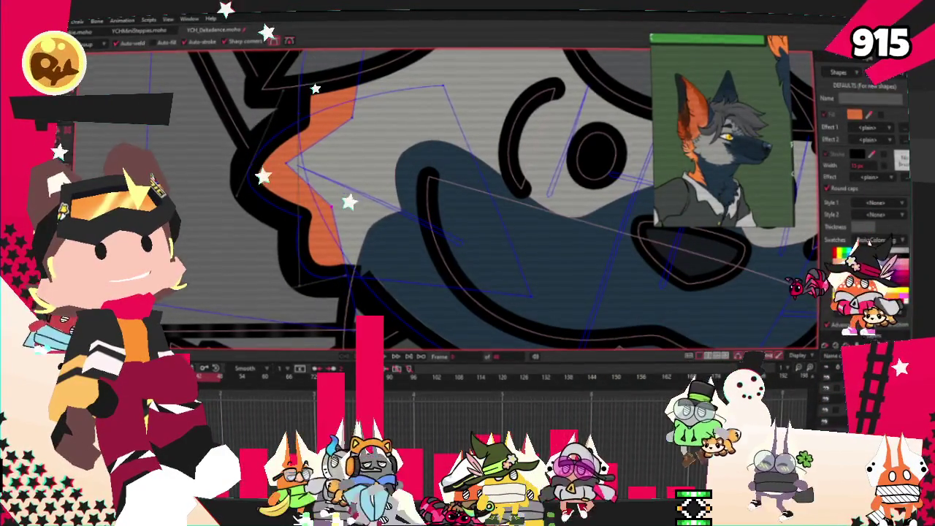
{"action": "key", "text": "c"}
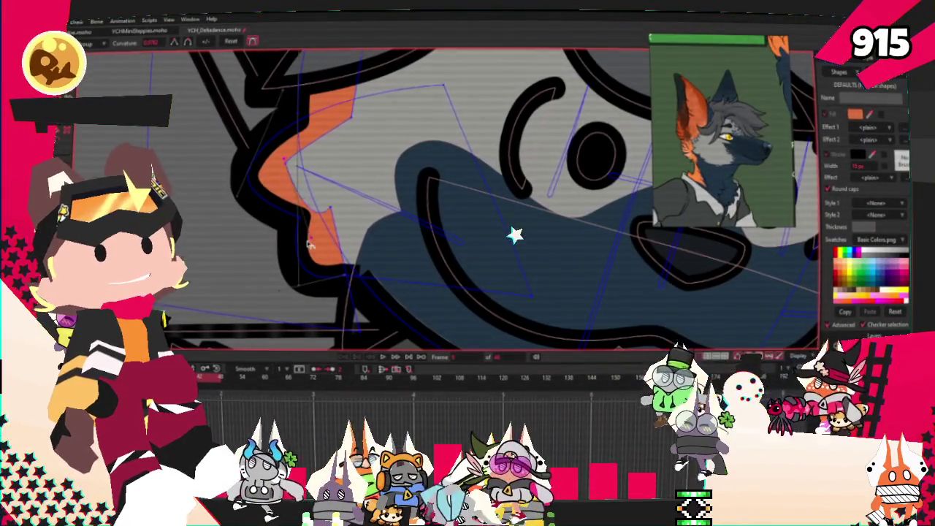
{"action": "scroll", "coordinate": [295, 213], "scroll_direction": "down", "scroll_amount": 3}
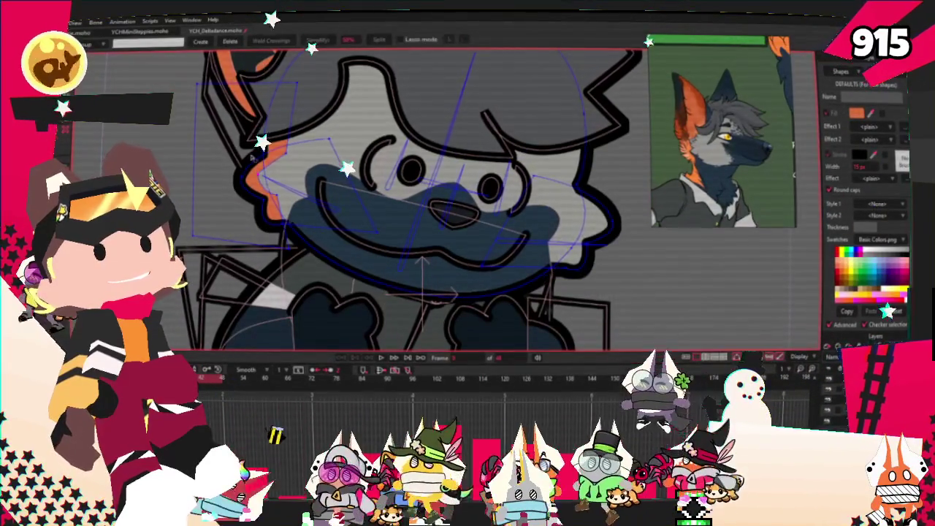
{"action": "scroll", "coordinate": [225, 139], "scroll_direction": "up", "scroll_amount": 2}
Reshape the selected mouth and cheek points of the dog's face.
{"action": "key", "text": "t"}
{"action": "scroll", "coordinate": [555, 132], "scroll_direction": "down", "scroll_amount": 3}
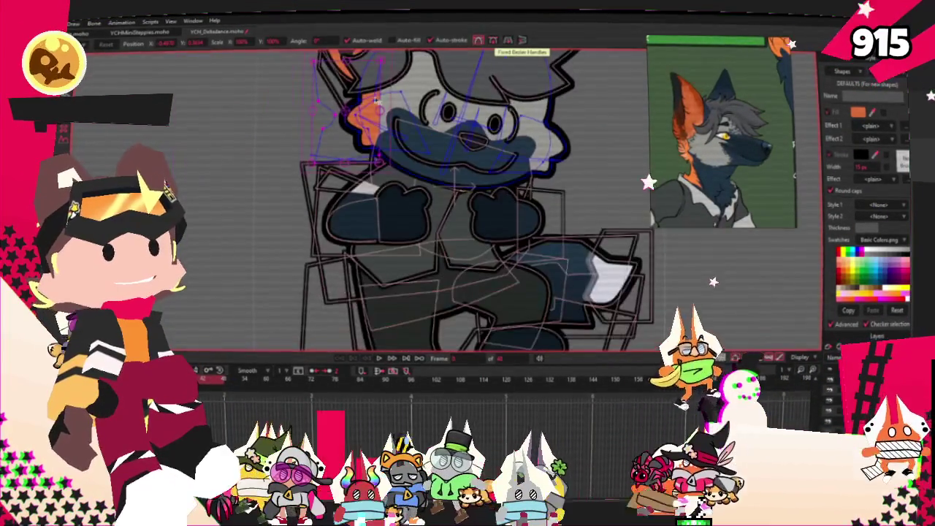
{"action": "scroll", "coordinate": [626, 207], "scroll_direction": "up", "scroll_amount": 2}
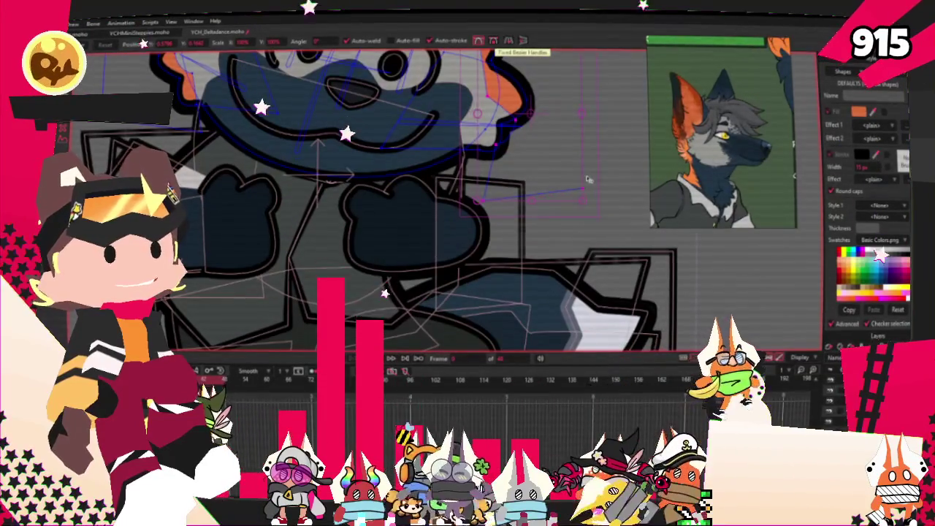
{"action": "left_click_drag", "start_coordinate": [626, 207], "coordinate": [542, 153]}
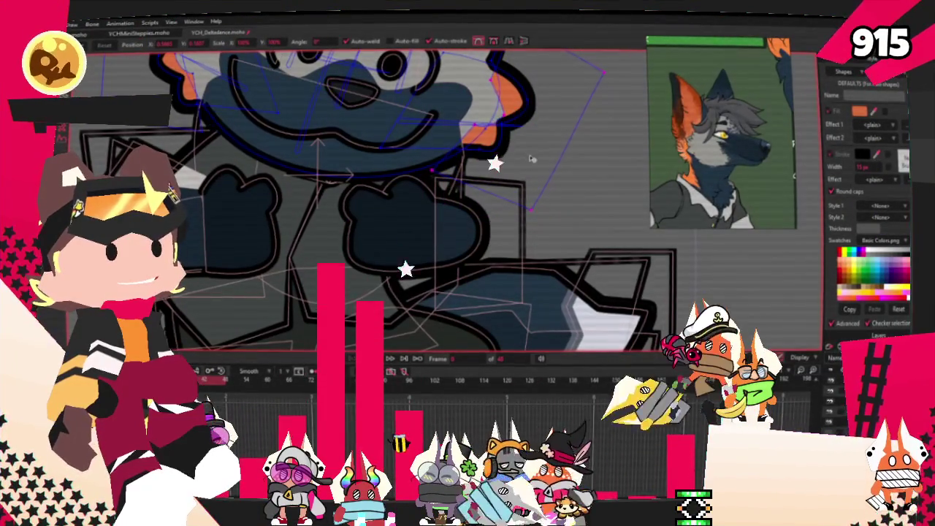
Stretch the head distortion to the right, then rotate and shift it into place.
{"action": "mouse_move", "coordinate": [532, 158]}
{"action": "left_mouse_down"}
{"action": "mouse_move", "coordinate": [600, 160]}
{"action": "mouse_move", "coordinate": [625, 182]}
{"action": "left_mouse_up"}
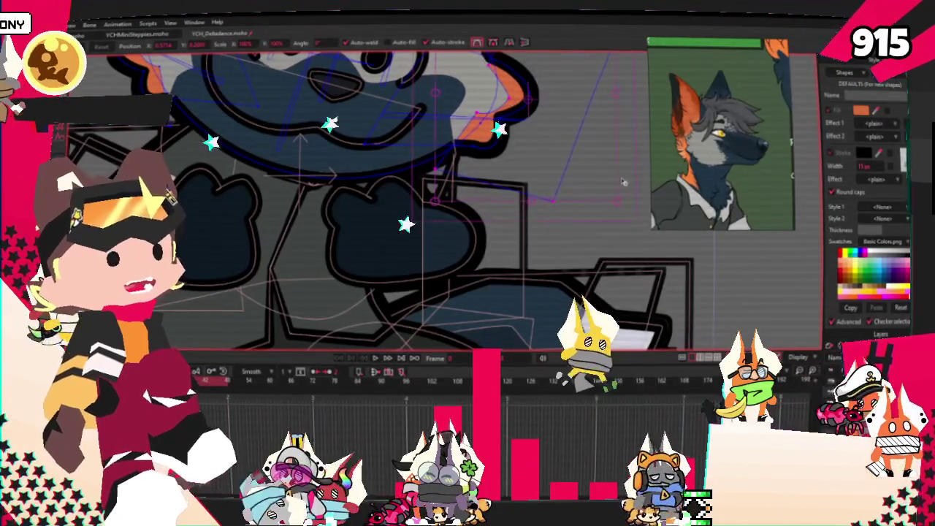
{"action": "scroll", "coordinate": [497, 87], "scroll_direction": "down", "scroll_amount": 3}
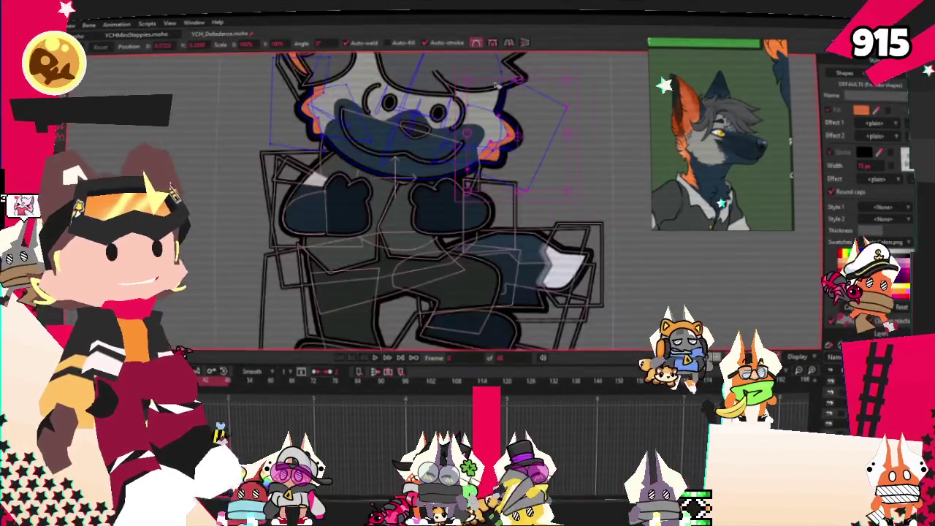
{"action": "scroll", "coordinate": [497, 86], "scroll_direction": "up", "scroll_amount": 3}
{"action": "left_click_drag", "start_coordinate": [629, 254], "coordinate": [568, 254]}
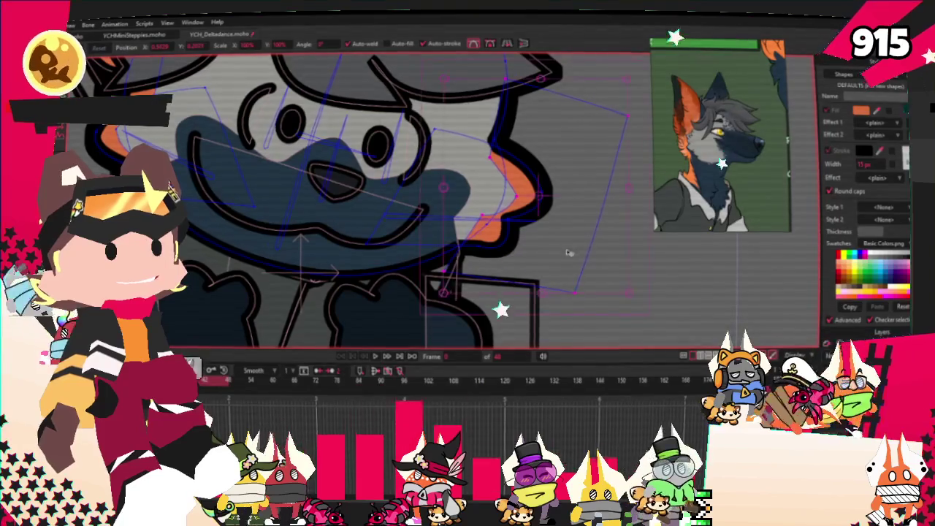
{"action": "scroll", "coordinate": [567, 253], "scroll_direction": "down", "scroll_amount": 3}
{"action": "scroll", "coordinate": [389, 271], "scroll_direction": "down", "scroll_amount": 2}
{"action": "scroll", "coordinate": [389, 271], "scroll_direction": "up", "scroll_amount": 2}
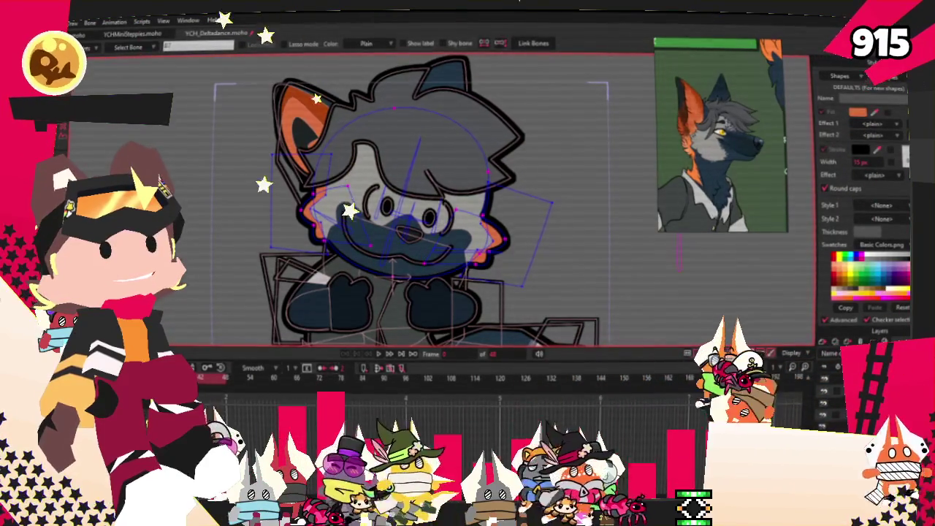
Draw a new freehand curve through the ear on the dog's head outline.
{"action": "scroll", "coordinate": [519, 224], "scroll_direction": "up", "scroll_amount": 3}
{"action": "scroll", "coordinate": [519, 224], "scroll_direction": "down", "scroll_amount": 4}
{"action": "scroll", "coordinate": [519, 223], "scroll_direction": "up", "scroll_amount": 2}
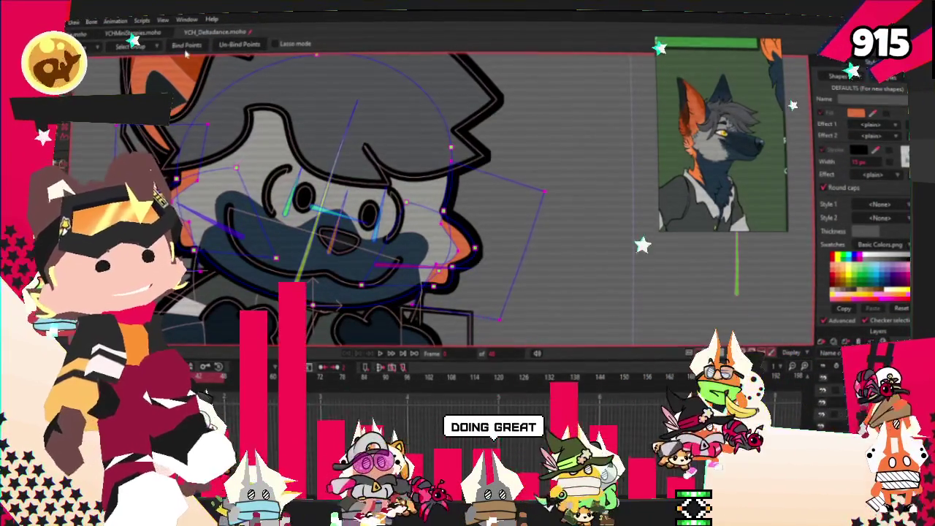
{"action": "scroll", "coordinate": [421, 325], "scroll_direction": "down", "scroll_amount": 3}
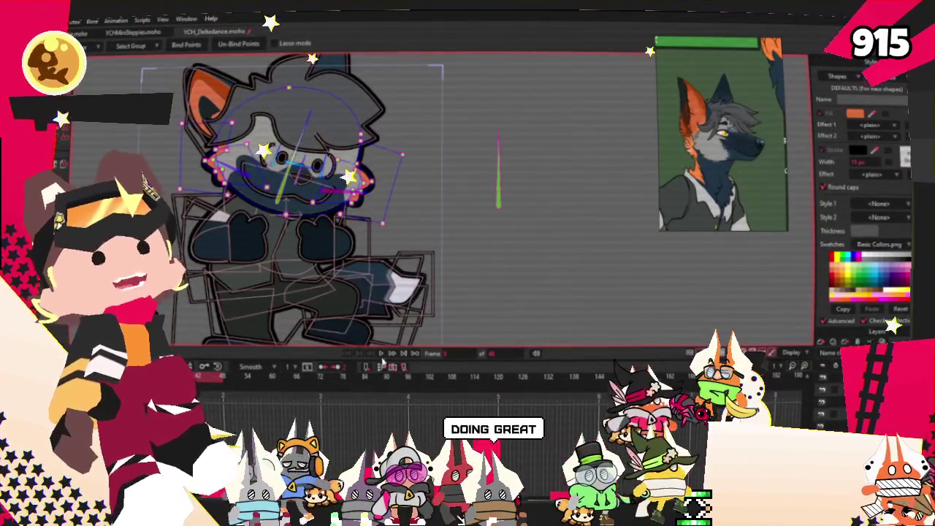
{"action": "key", "text": "g"}
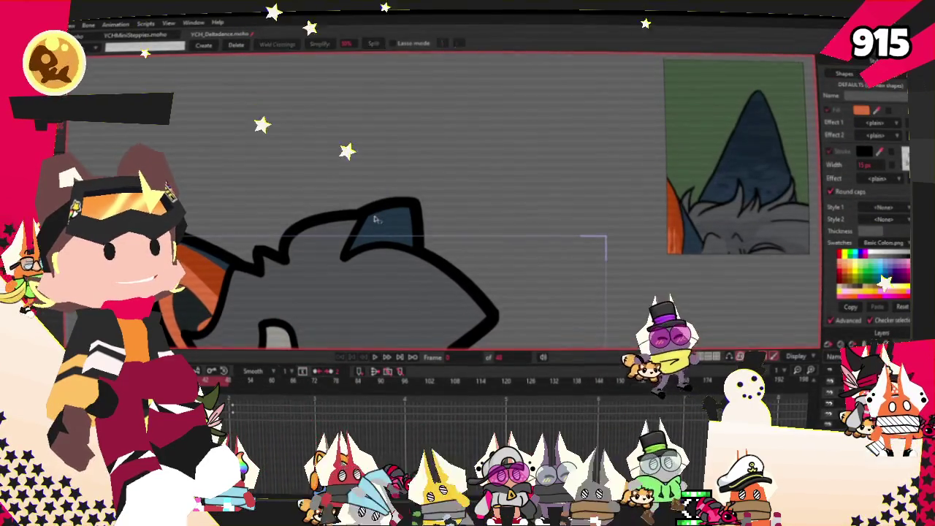
{"action": "left_click", "coordinate": [428, 245]}
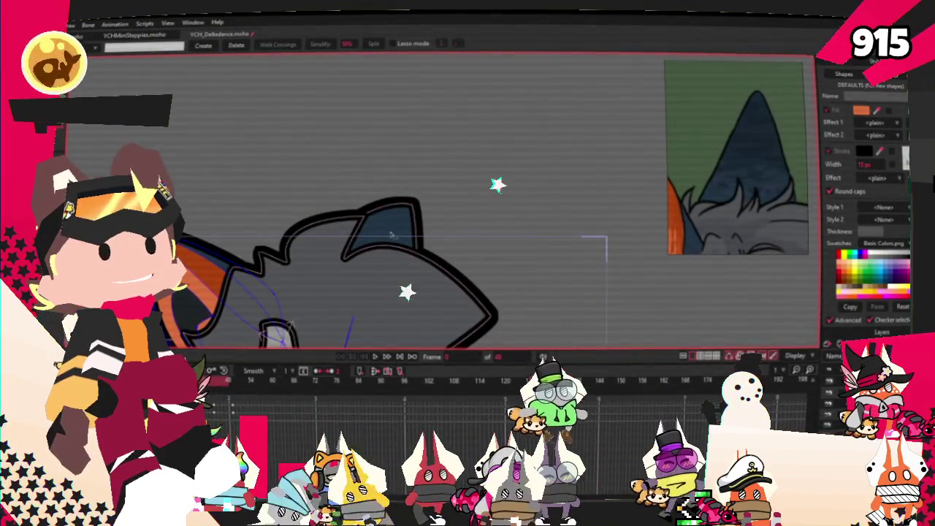
{"action": "left_click_drag", "start_coordinate": [386, 222], "coordinate": [345, 327]}
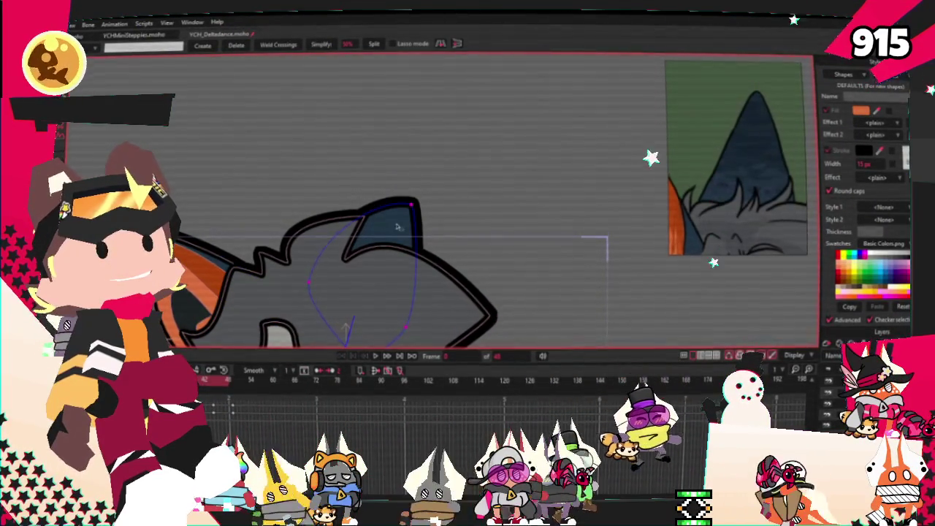
Enlarge the dark inner-ear shape up and to the right, then deselect it.
{"action": "key", "text": "t"}
{"action": "left_click_drag", "start_coordinate": [404, 223], "coordinate": [431, 155]}
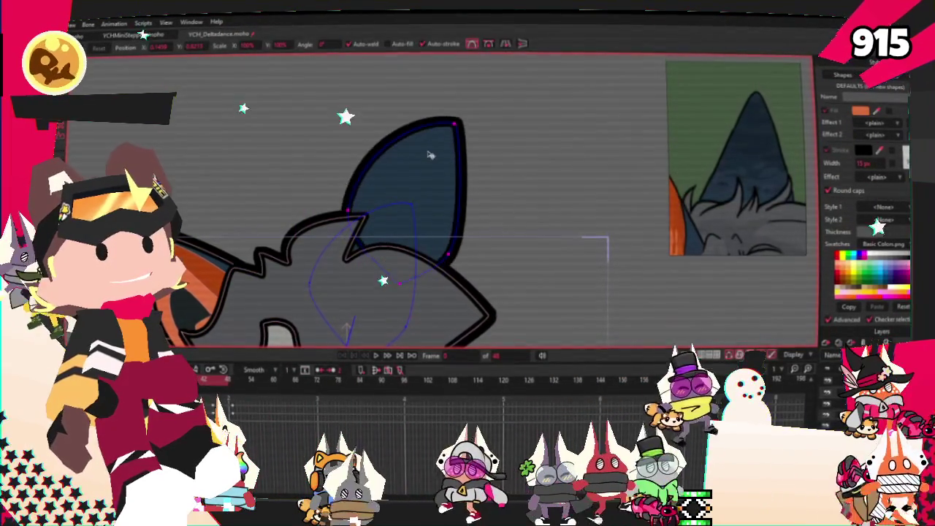
{"action": "key", "text": "q"}
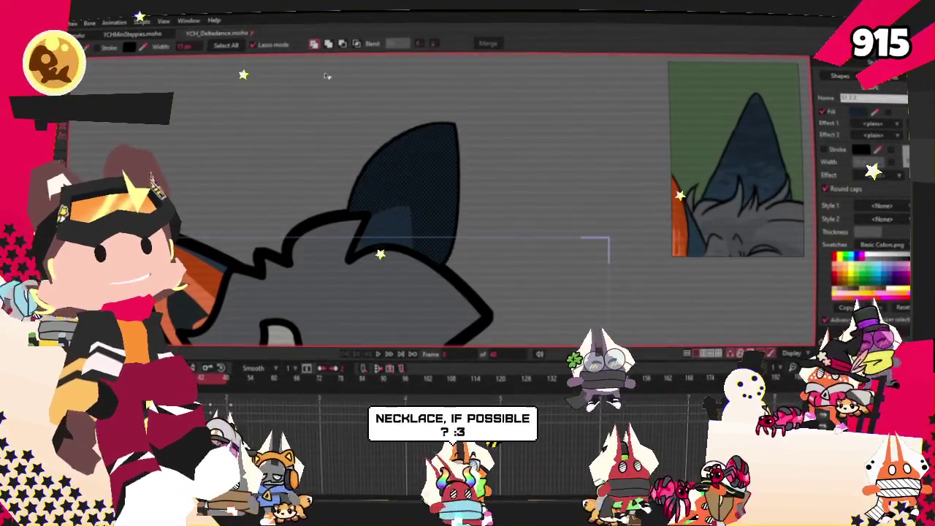
{"action": "left_click", "coordinate": [357, 45]}
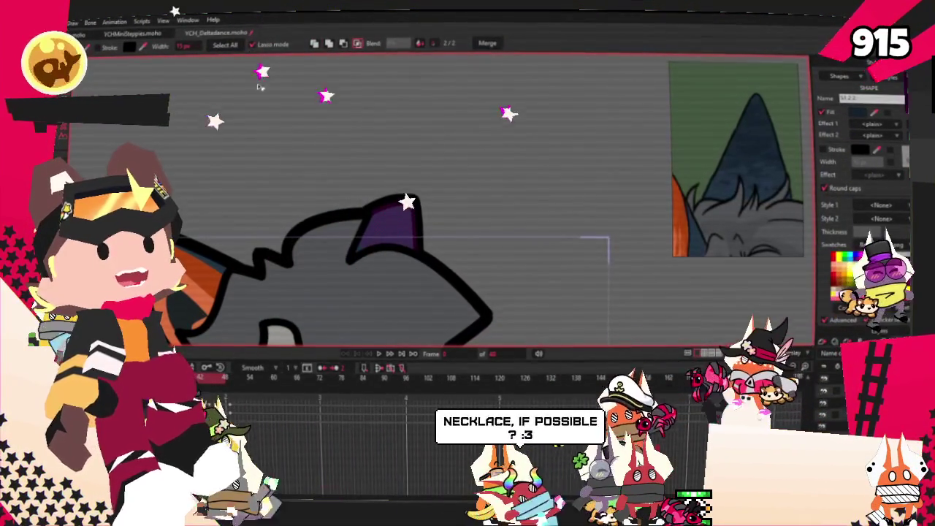
{"action": "scroll", "coordinate": [393, 149], "scroll_direction": "down", "scroll_amount": 3}
{"action": "scroll", "coordinate": [393, 149], "scroll_direction": "up", "scroll_amount": 3}
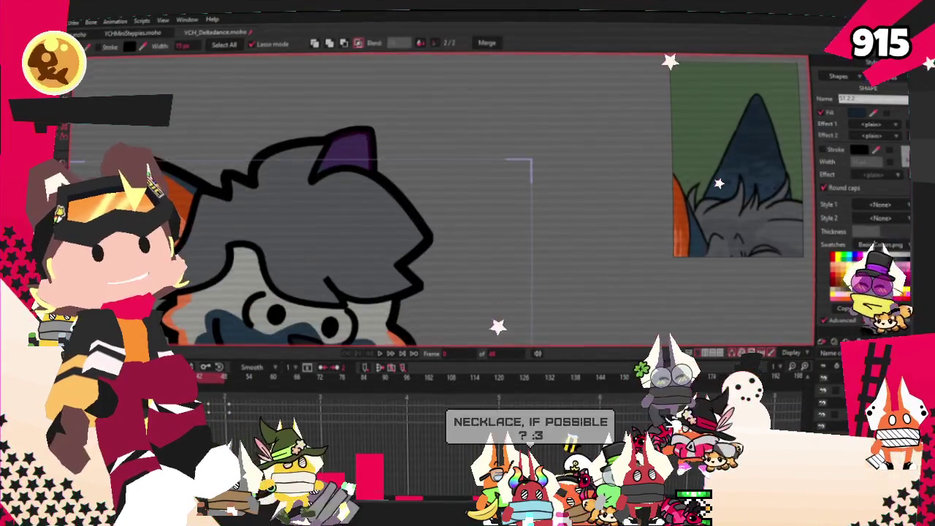
{"action": "key", "text": "t"}
{"action": "scroll", "coordinate": [376, 208], "scroll_direction": "up", "scroll_amount": 2}
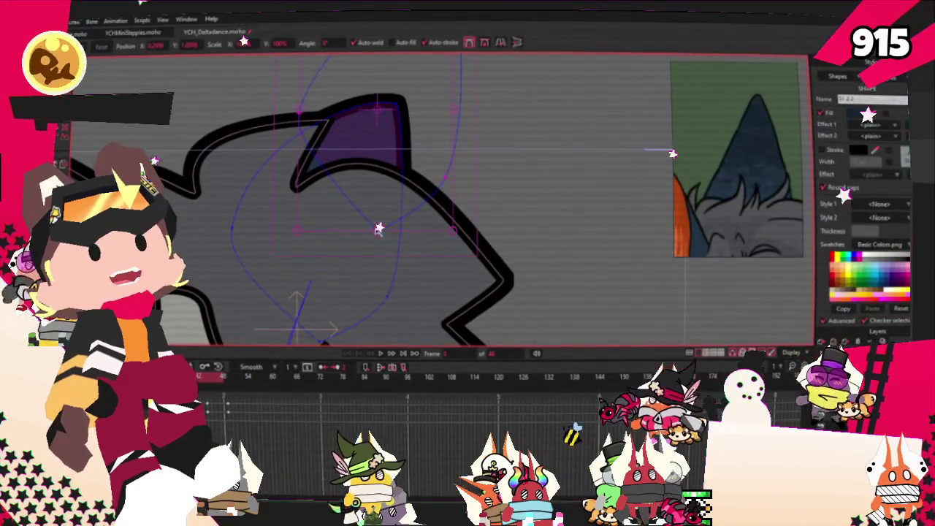
{"action": "left_click", "coordinate": [378, 230]}
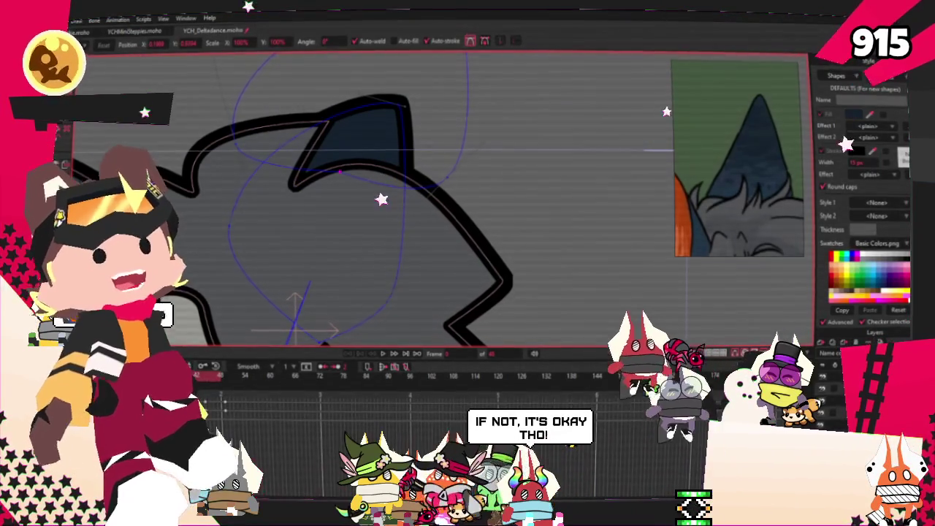
{"action": "scroll", "coordinate": [359, 182], "scroll_direction": "up", "scroll_amount": 1}
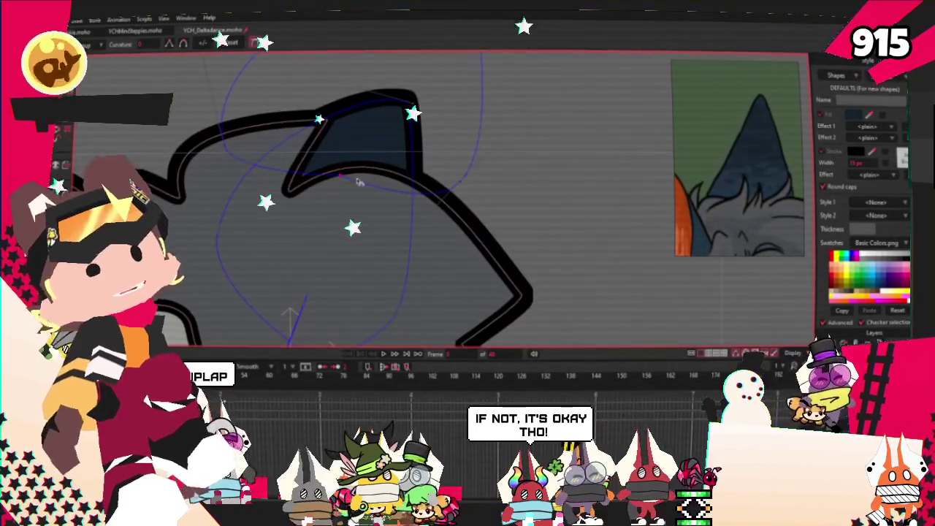
{"action": "scroll", "coordinate": [605, 240], "scroll_direction": "down", "scroll_amount": 3}
{"action": "scroll", "coordinate": [439, 212], "scroll_direction": "down", "scroll_amount": 2}
{"action": "scroll", "coordinate": [336, 190], "scroll_direction": "up", "scroll_amount": 3}
{"action": "scroll", "coordinate": [282, 188], "scroll_direction": "up", "scroll_amount": 2}
{"action": "scroll", "coordinate": [317, 192], "scroll_direction": "up", "scroll_amount": 2}
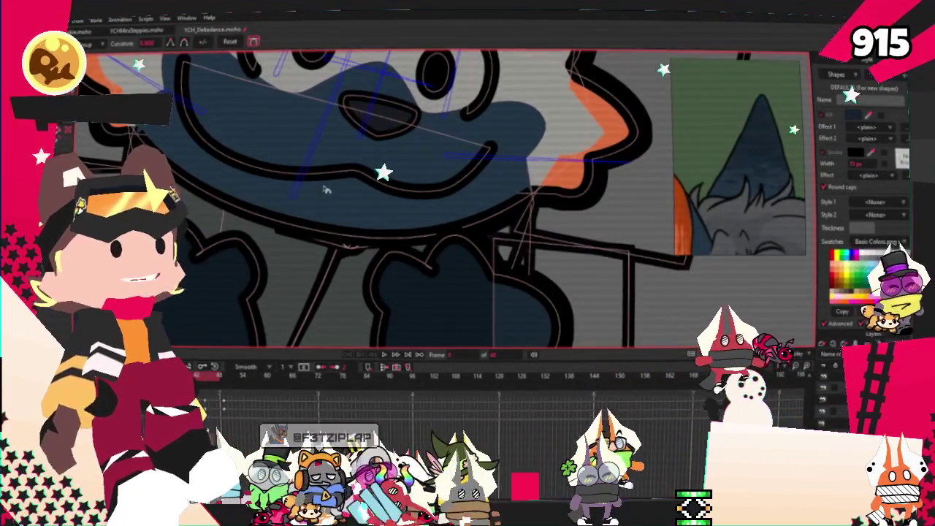
{"action": "scroll", "coordinate": [326, 189], "scroll_direction": "down", "scroll_amount": 2}
{"action": "scroll", "coordinate": [326, 190], "scroll_direction": "up", "scroll_amount": 1}
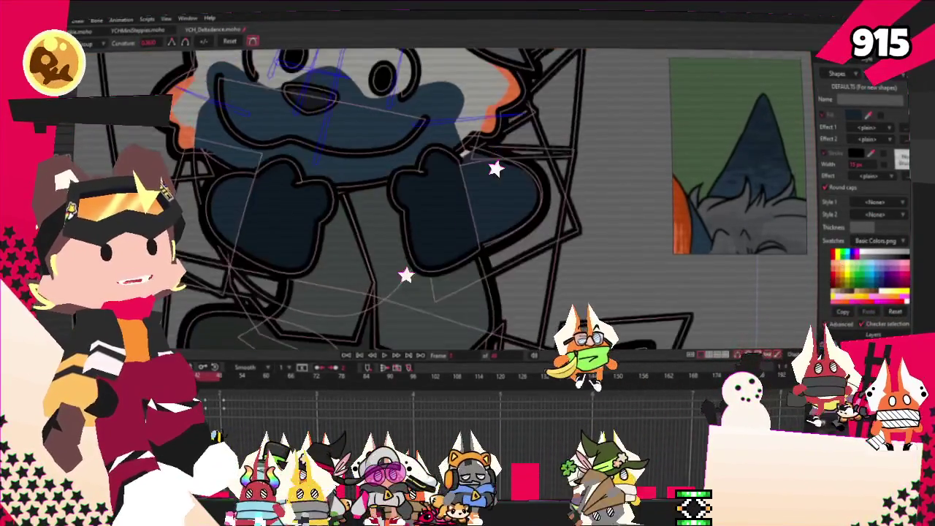
{"action": "left_click_drag", "start_coordinate": [326, 190], "coordinate": [385, 239]}
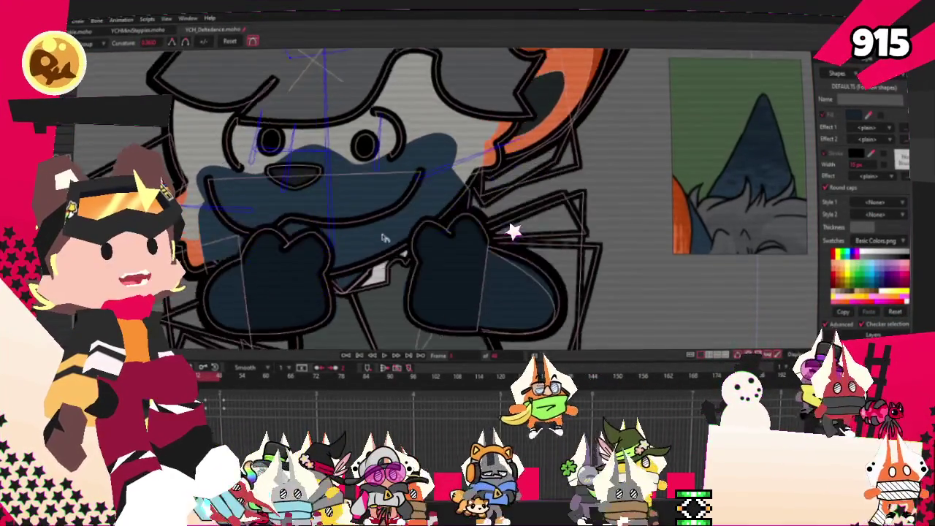
{"action": "scroll", "coordinate": [385, 238], "scroll_direction": "up", "scroll_amount": 2}
{"action": "scroll", "coordinate": [358, 263], "scroll_direction": "up", "scroll_amount": 2}
{"action": "scroll", "coordinate": [327, 293], "scroll_direction": "up", "scroll_amount": 2}
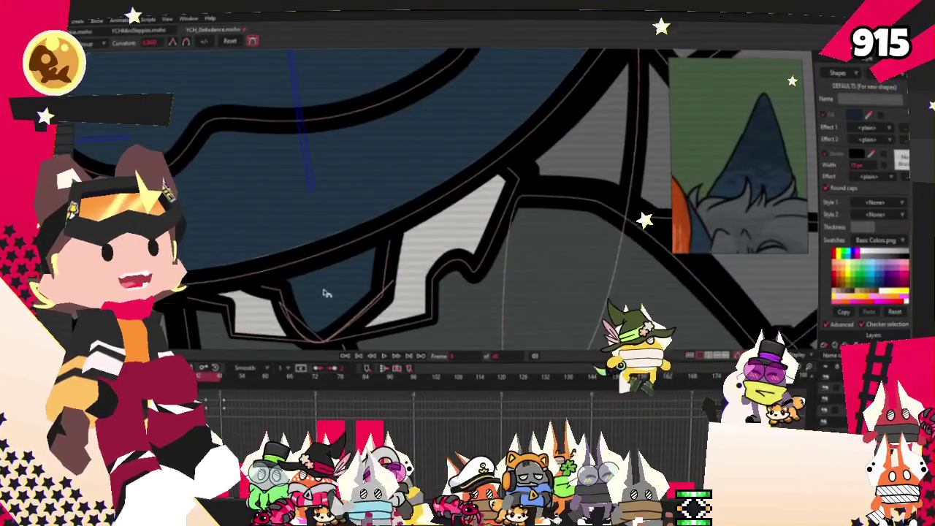
{"action": "scroll", "coordinate": [327, 293], "scroll_direction": "down", "scroll_amount": 3}
{"action": "scroll", "coordinate": [329, 270], "scroll_direction": "up", "scroll_amount": 1}
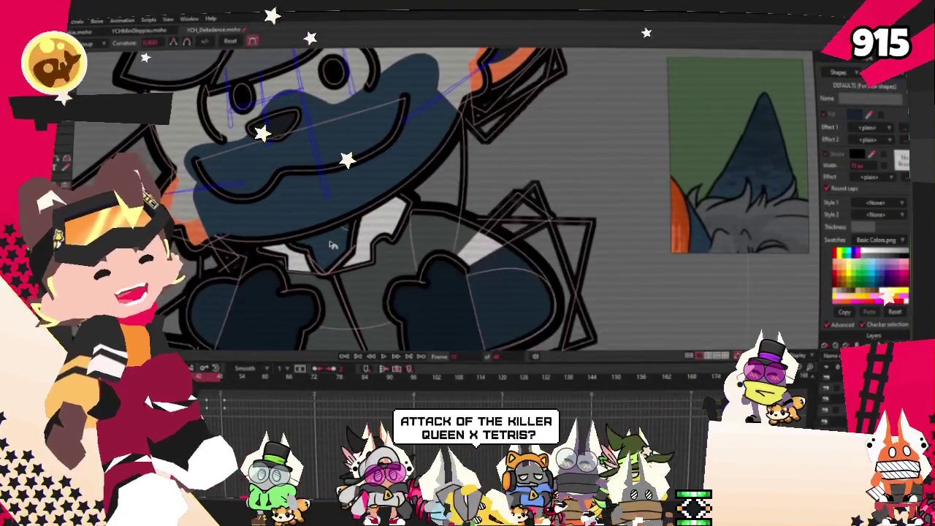
{"action": "left_click_drag", "start_coordinate": [333, 246], "coordinate": [331, 289]}
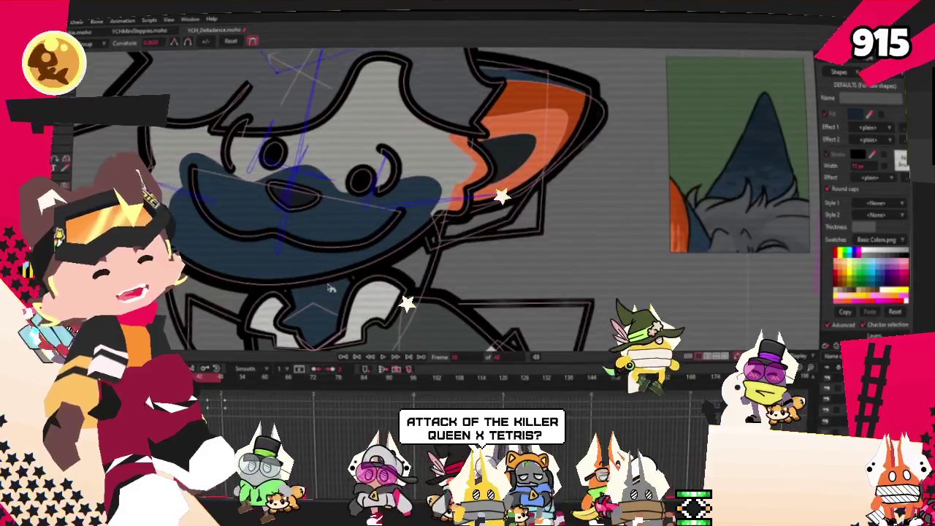
{"action": "scroll", "coordinate": [331, 289], "scroll_direction": "down", "scroll_amount": 3}
{"action": "scroll", "coordinate": [326, 248], "scroll_direction": "up", "scroll_amount": 2}
{"action": "scroll", "coordinate": [317, 212], "scroll_direction": "up", "scroll_amount": 2}
{"action": "scroll", "coordinate": [312, 190], "scroll_direction": "up", "scroll_amount": 2}
{"action": "scroll", "coordinate": [315, 192], "scroll_direction": "down", "scroll_amount": 1}
{"action": "scroll", "coordinate": [318, 196], "scroll_direction": "down", "scroll_amount": 1}
{"action": "scroll", "coordinate": [325, 204], "scroll_direction": "down", "scroll_amount": 2}
{"action": "scroll", "coordinate": [325, 205], "scroll_direction": "down", "scroll_amount": 3}
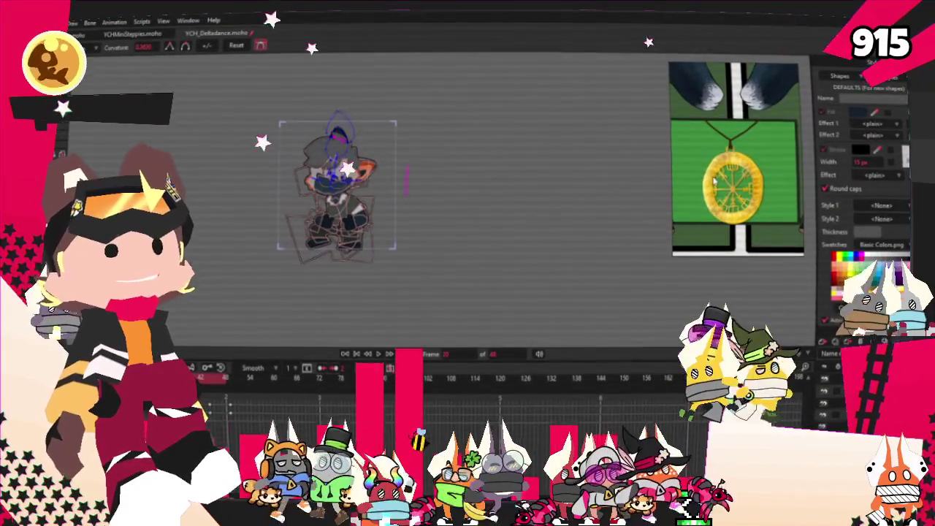
Play the dog's dance animation on the timeline.
{"action": "scroll", "coordinate": [349, 214], "scroll_direction": "up", "scroll_amount": 3}
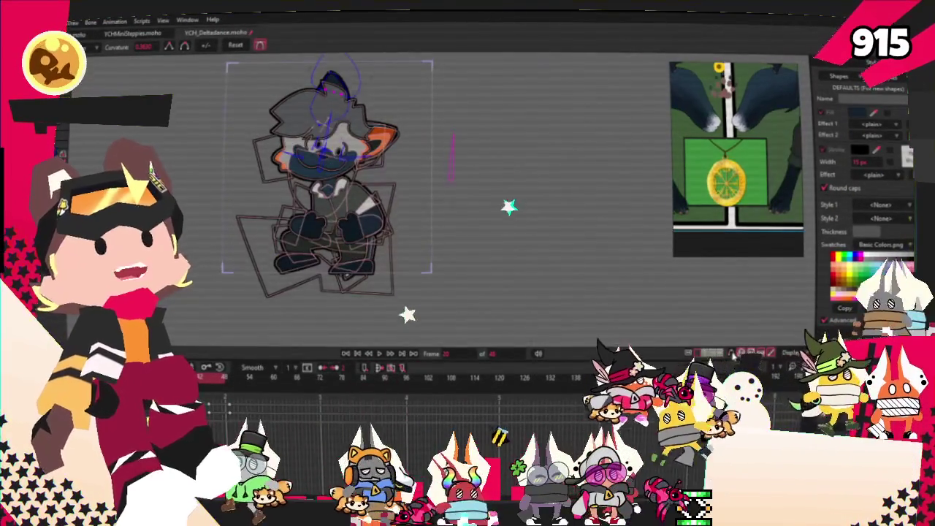
{"action": "scroll", "coordinate": [385, 274], "scroll_direction": "up", "scroll_amount": 2}
{"action": "left_click", "coordinate": [380, 354]}
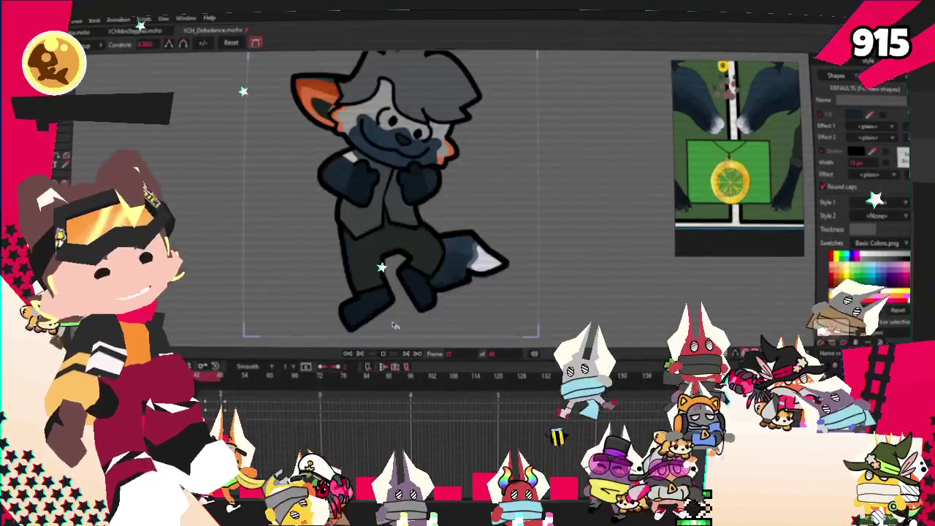
Open the File menu and render a preview of the character with Ctrl+R.
{"action": "scroll", "coordinate": [402, 240], "scroll_direction": "down", "scroll_amount": 4}
{"action": "scroll", "coordinate": [402, 238], "scroll_direction": "up", "scroll_amount": 3}
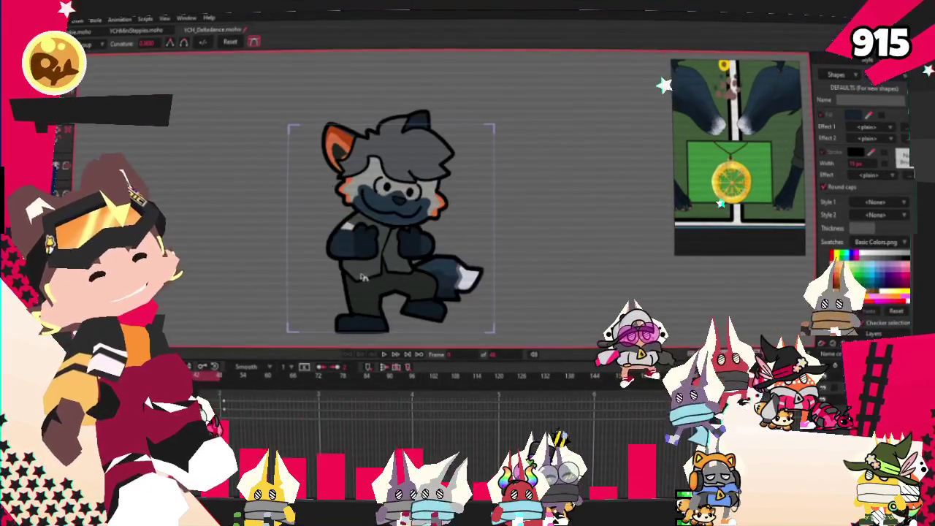
{"action": "left_click", "coordinate": [78, 19]}
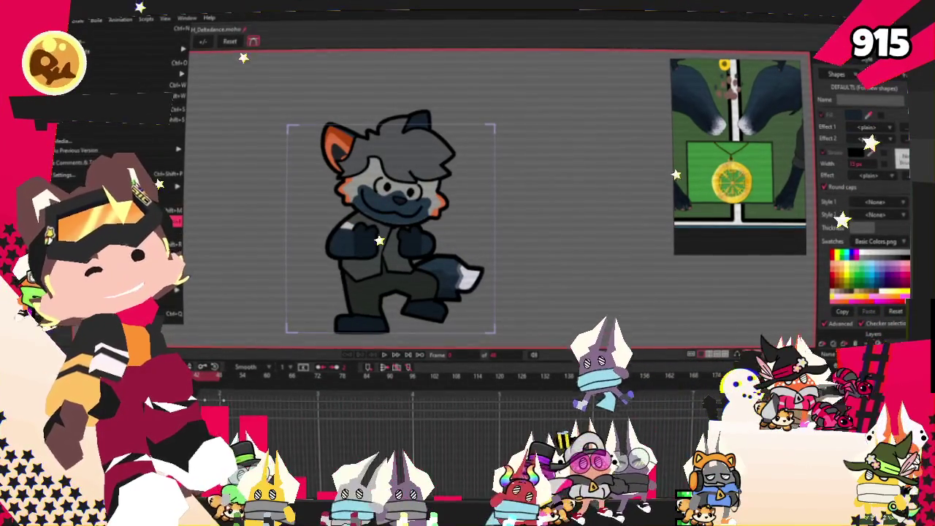
{"action": "key", "text": "ctrl+r"}
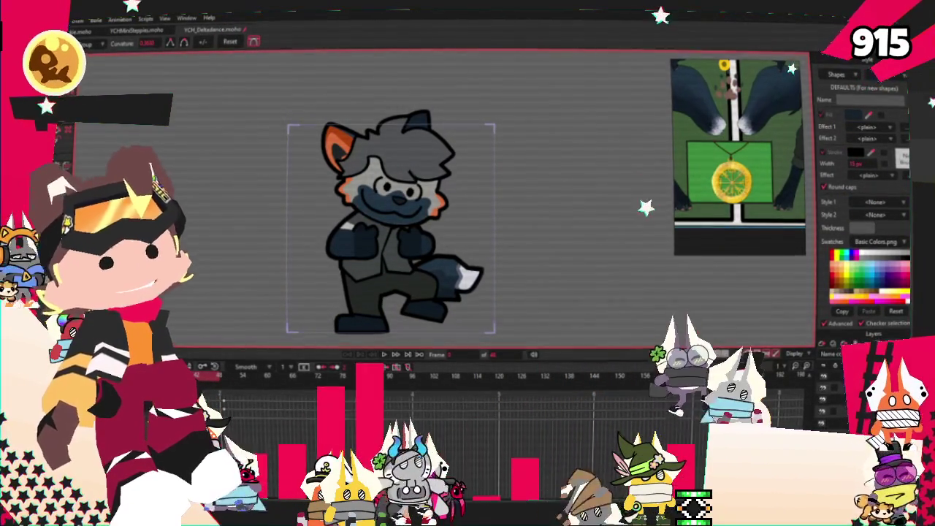
Zoom the view to inspect the rendered preview of the dog.
{"action": "scroll", "coordinate": [391, 221], "scroll_direction": "down", "scroll_amount": 1}
{"action": "scroll", "coordinate": [391, 222], "scroll_direction": "up", "scroll_amount": 1}
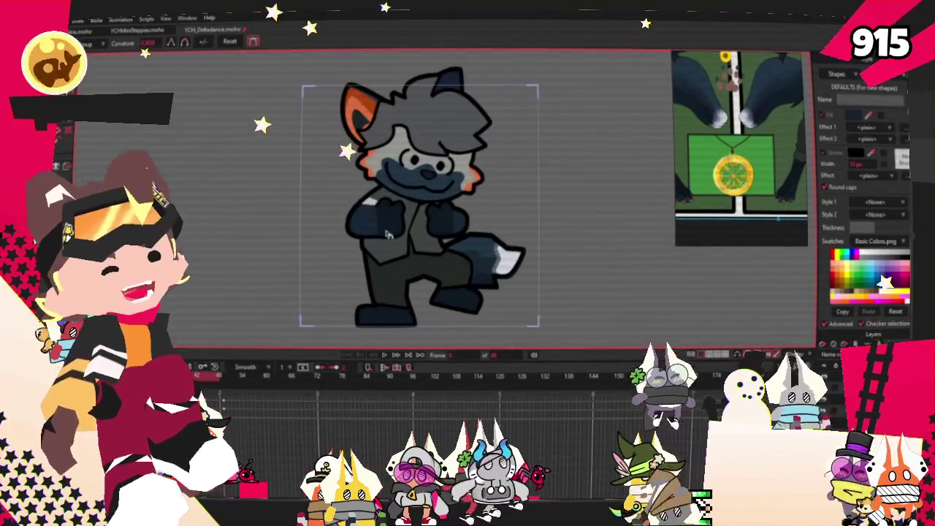
{"action": "scroll", "coordinate": [391, 221], "scroll_direction": "up", "scroll_amount": 1}
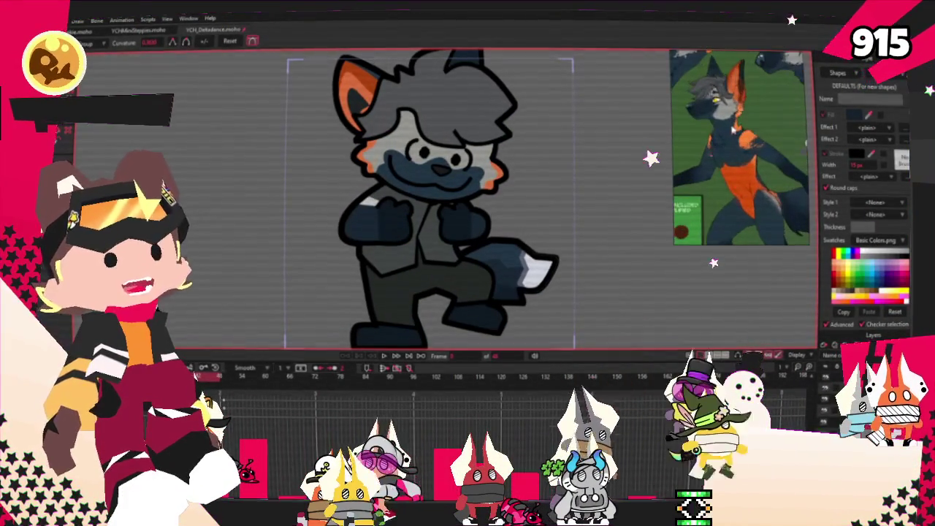
Play the dance animation again to review the dog's new outfit.
{"action": "left_click", "coordinate": [385, 358]}
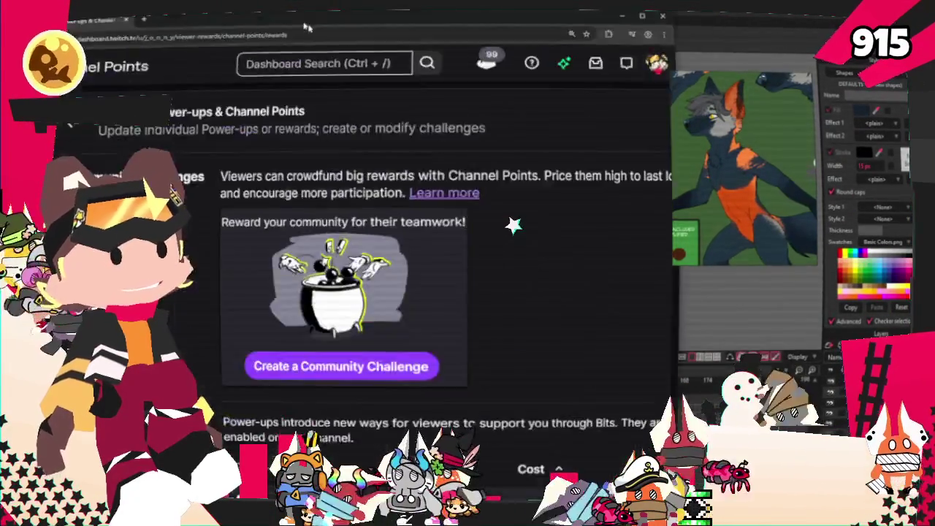
Find the Water the Joon reward in the rewards list and open it for editing.
{"action": "scroll", "coordinate": [422, 320], "scroll_direction": "down", "scroll_amount": 10}
{"action": "scroll", "coordinate": [496, 292], "scroll_direction": "down", "scroll_amount": 2}
{"action": "scroll", "coordinate": [585, 269], "scroll_direction": "down", "scroll_amount": 5}
{"action": "scroll", "coordinate": [586, 269], "scroll_direction": "down", "scroll_amount": 3}
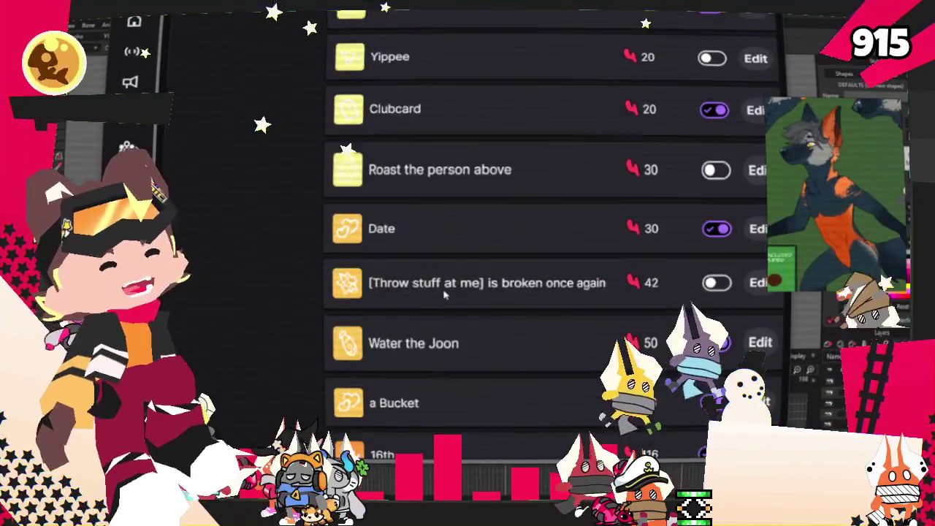
{"action": "scroll", "coordinate": [444, 295], "scroll_direction": "down", "scroll_amount": 3}
{"action": "scroll", "coordinate": [444, 292], "scroll_direction": "up", "scroll_amount": 2}
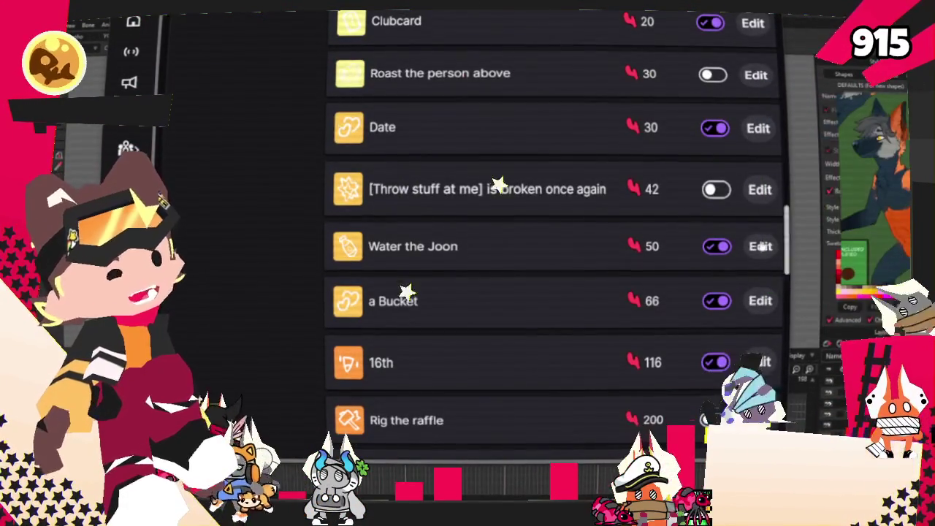
{"action": "left_click", "coordinate": [760, 247]}
Change the redemption cooldown from 12 to 22 minutes and save the reward.
{"action": "scroll", "coordinate": [637, 396], "scroll_direction": "down", "scroll_amount": 3}
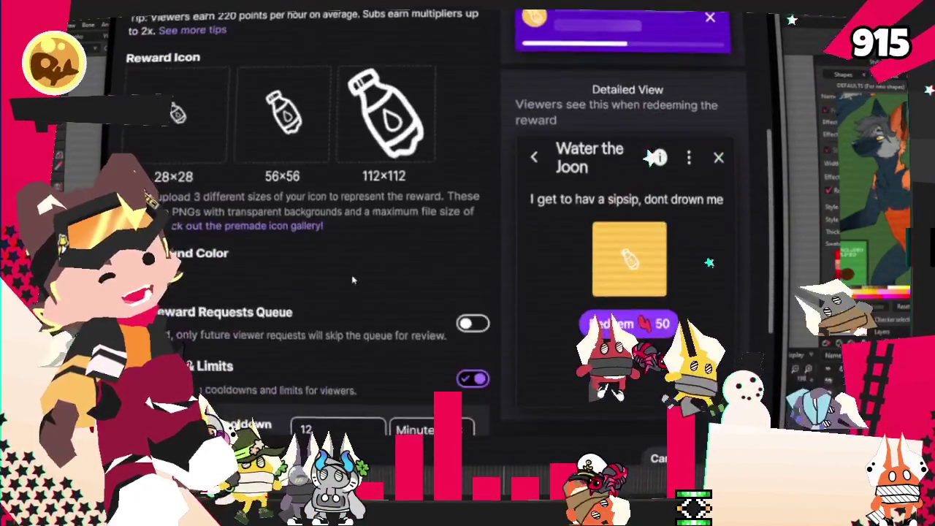
{"action": "scroll", "coordinate": [275, 242], "scroll_direction": "down", "scroll_amount": 3}
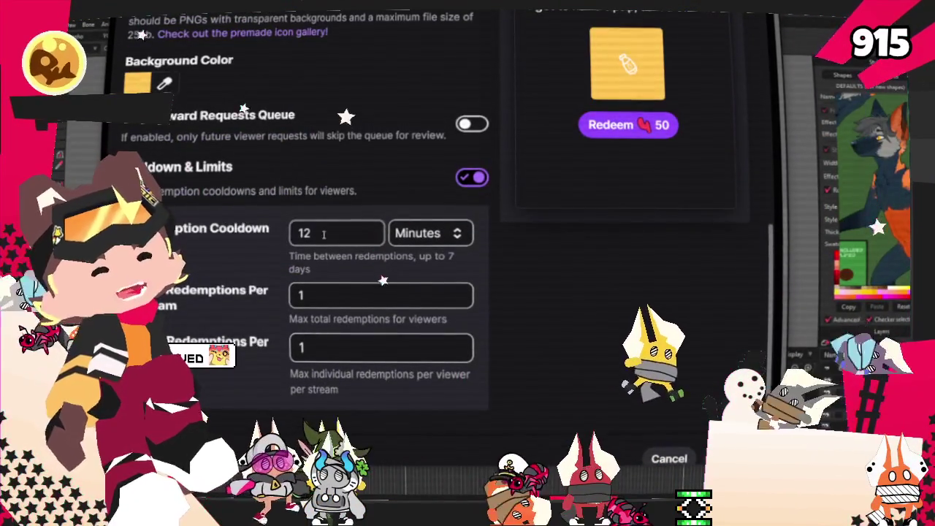
{"action": "double_click", "coordinate": [324, 234]}
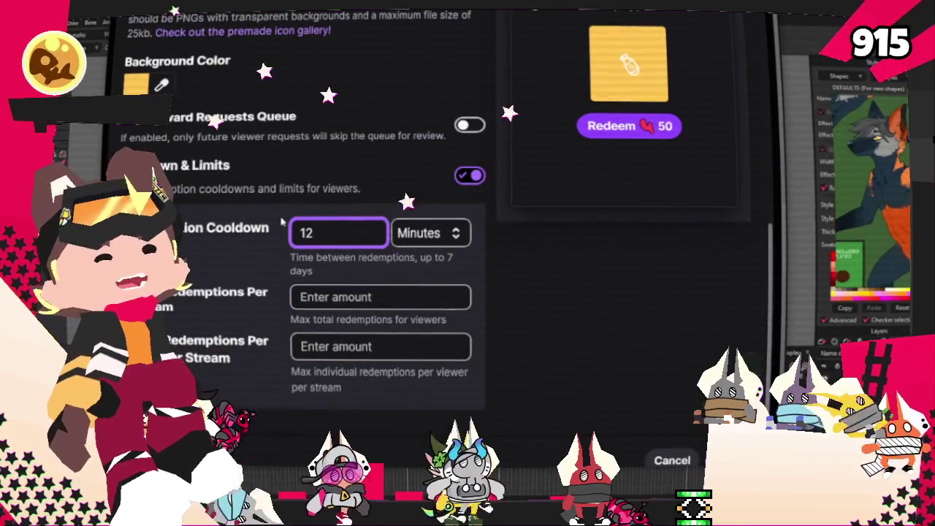
{"action": "key", "text": "BackSpace"}
{"action": "key", "text": "BackSpace"}
{"action": "type", "text": "22"}
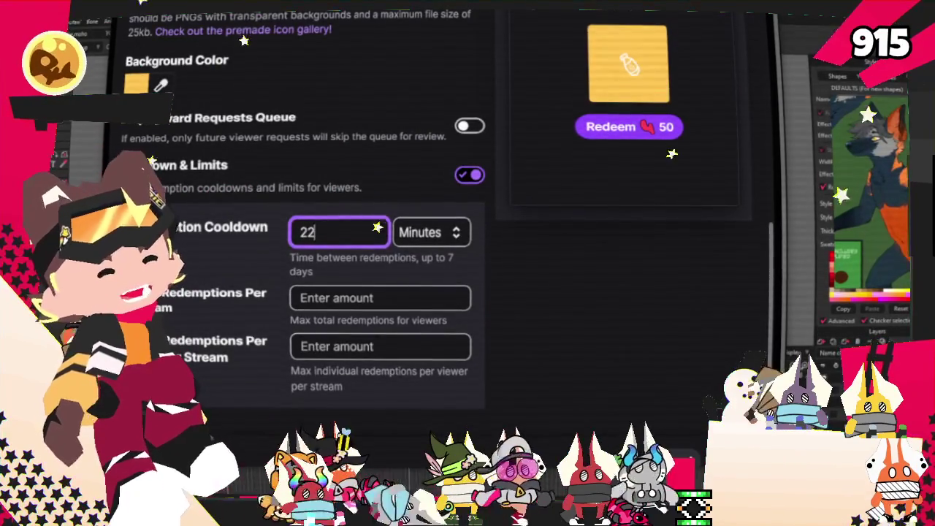
{"action": "key", "text": "Return"}
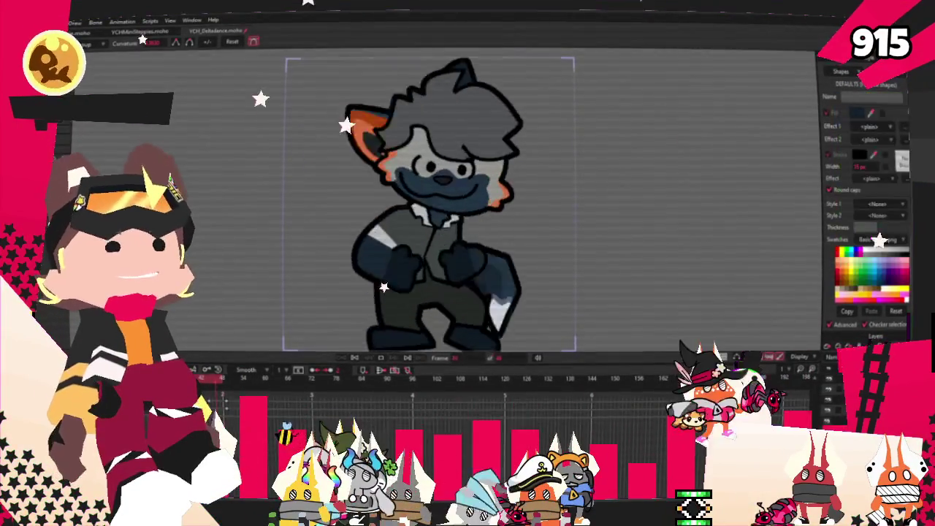
Move the reference window further left and clear its old picture for the outfit sheets.
{"action": "left_click_drag", "start_coordinate": [893, 205], "coordinate": [748, 154]}
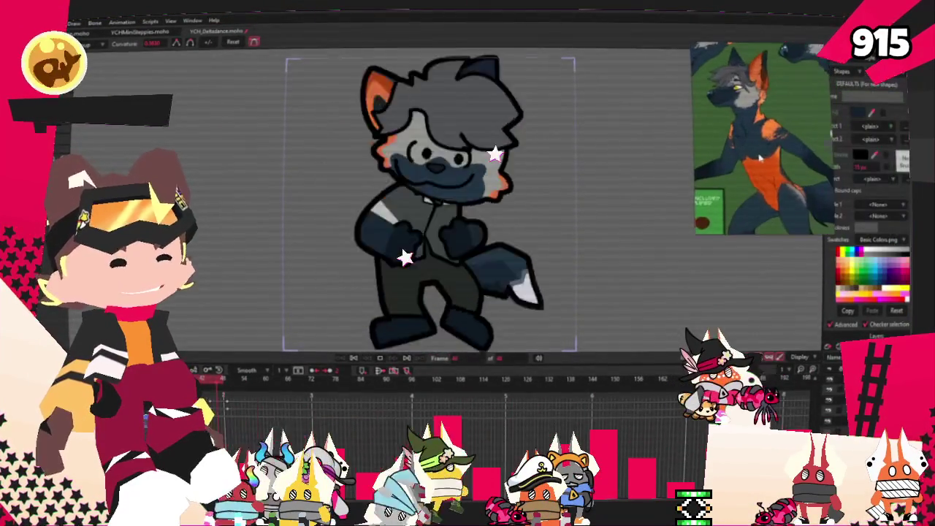
{"action": "right_click", "coordinate": [776, 148]}
{"action": "left_click", "coordinate": [808, 380]}
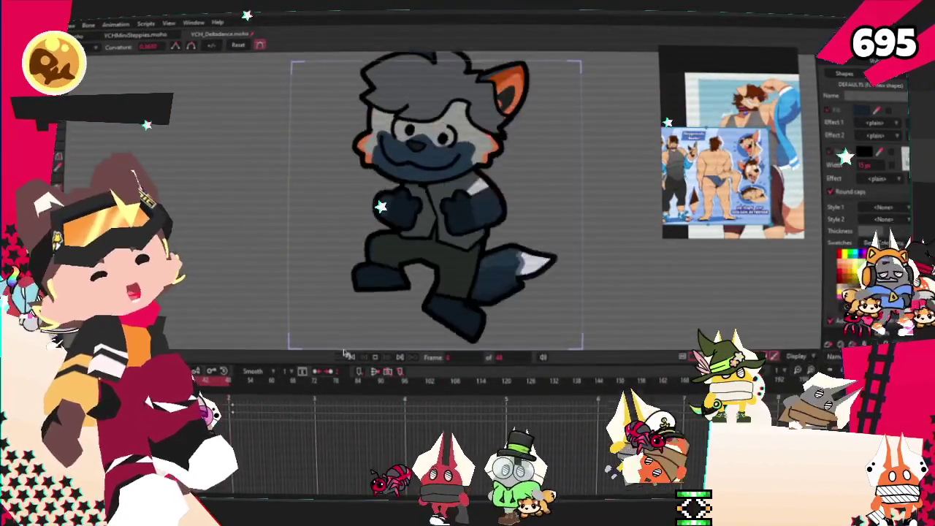
{"action": "key", "text": "alt+f"}
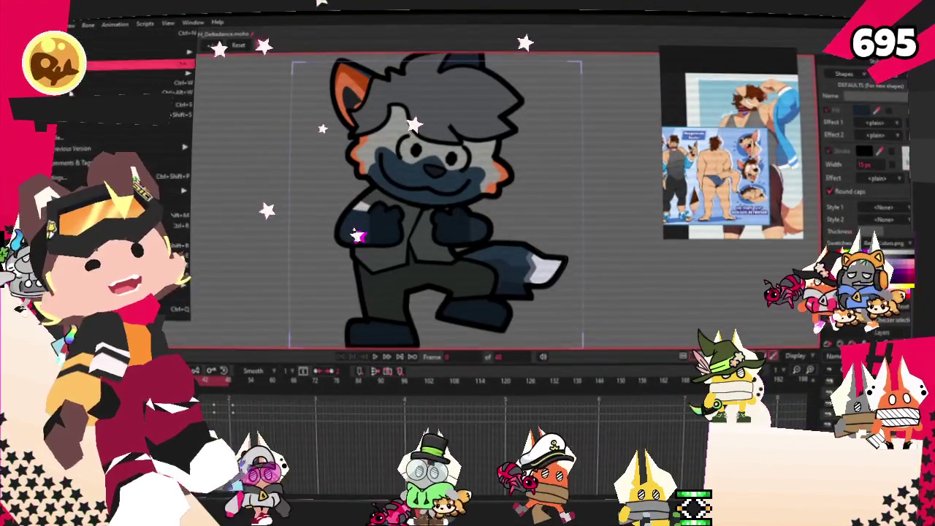
{"action": "key", "text": "Escape"}
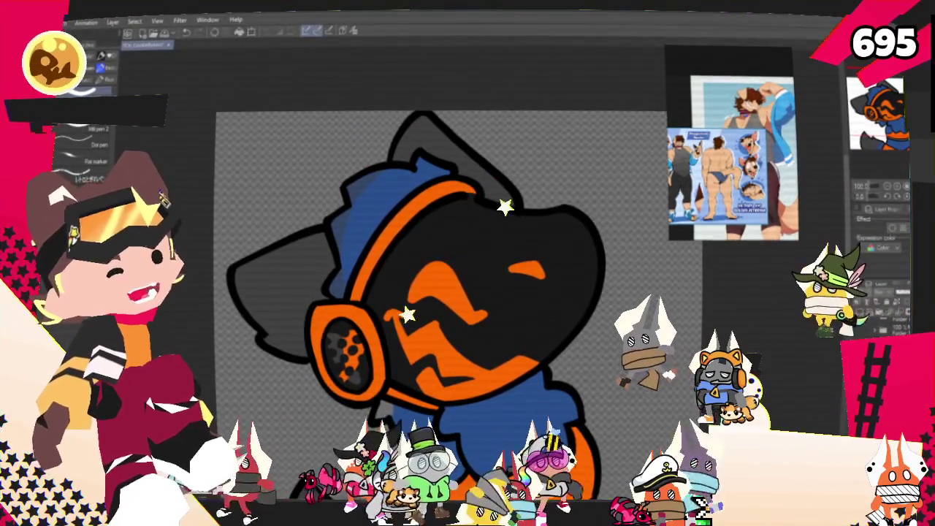
Zoom into the gas-masked character's face in Clip Studio Paint.
{"action": "scroll", "coordinate": [493, 248], "scroll_direction": "up", "scroll_amount": 2}
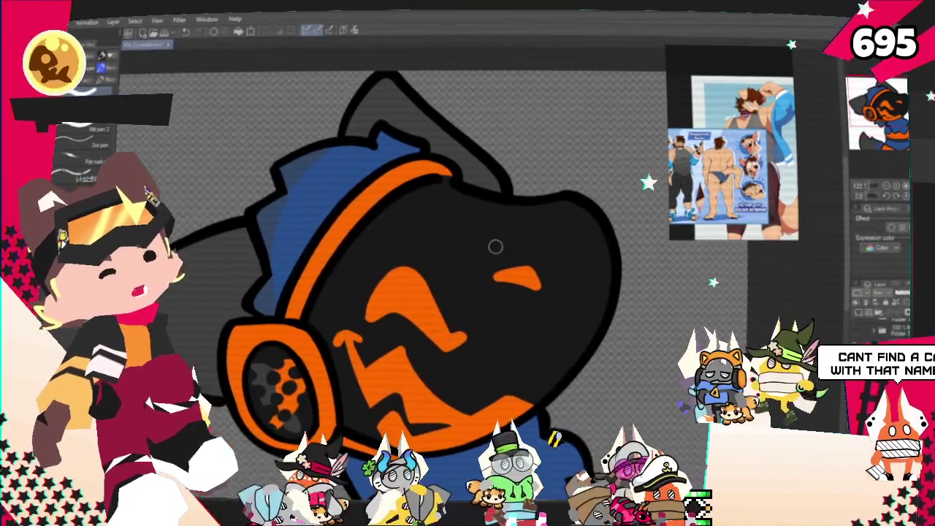
{"action": "scroll", "coordinate": [492, 258], "scroll_direction": "up", "scroll_amount": 1}
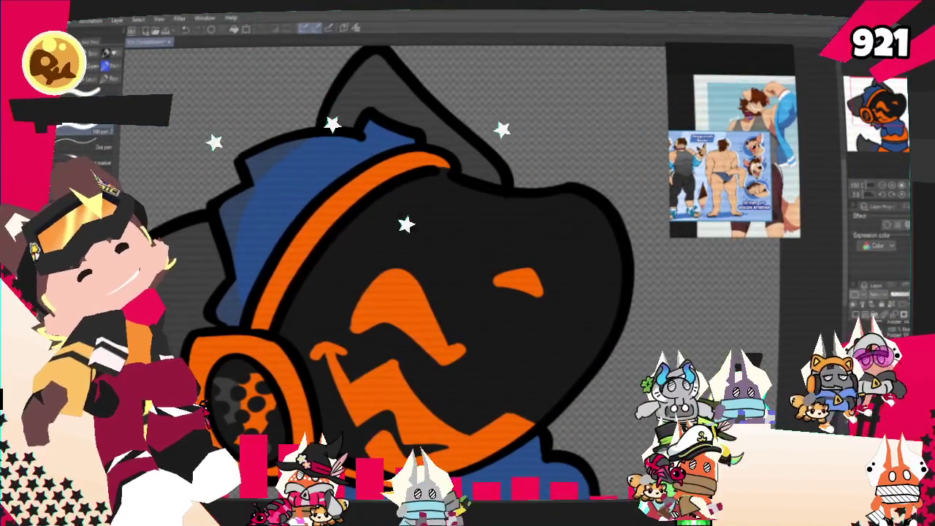
Draw a grey zigzag stroke across the orange mask, then zoom out to check it.
{"action": "left_click_drag", "start_coordinate": [349, 243], "coordinate": [386, 275]}
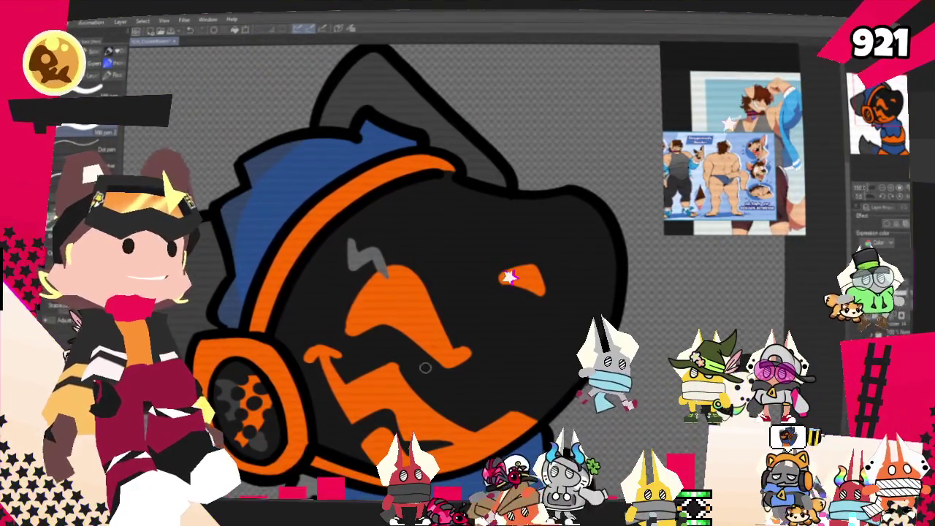
{"action": "scroll", "coordinate": [510, 241], "scroll_direction": "down", "scroll_amount": 3}
{"action": "scroll", "coordinate": [510, 242], "scroll_direction": "down", "scroll_amount": 2}
{"action": "scroll", "coordinate": [510, 241], "scroll_direction": "down", "scroll_amount": 2}
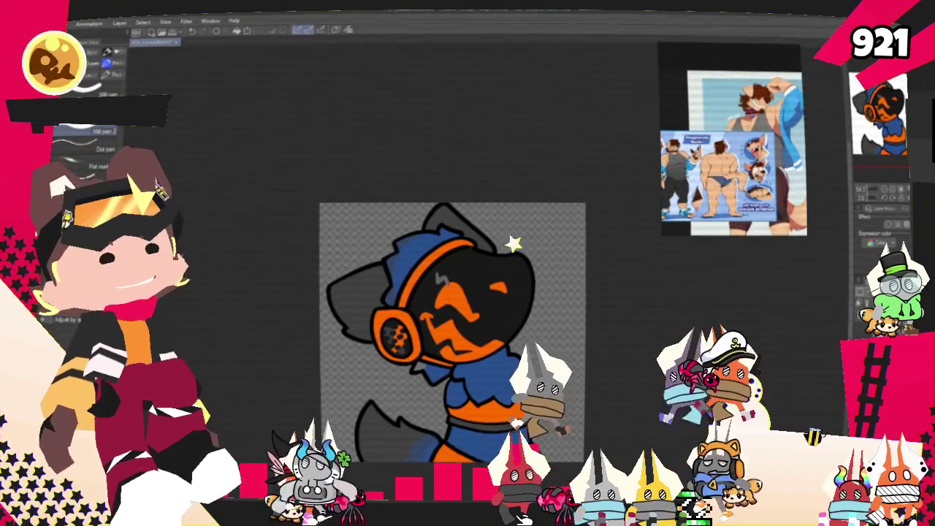
{"action": "scroll", "coordinate": [453, 329], "scroll_direction": "down", "scroll_amount": 2}
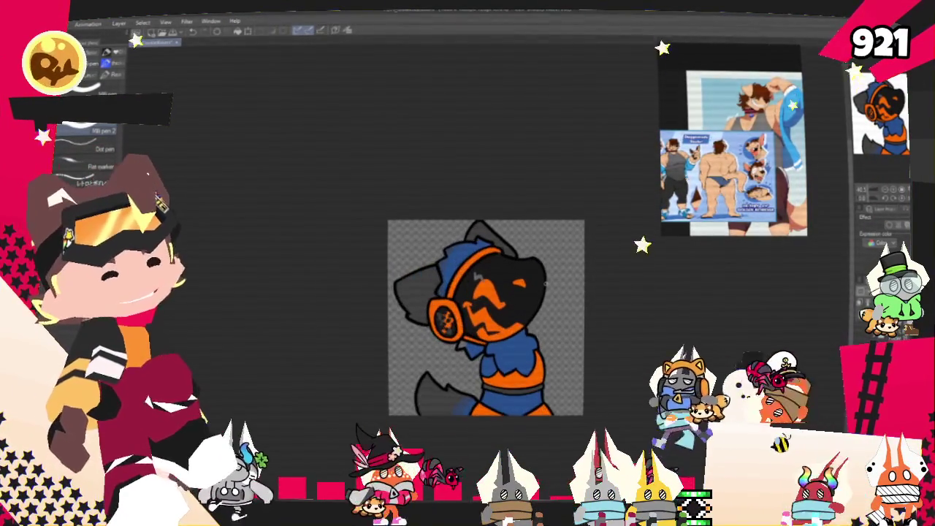
{"action": "scroll", "coordinate": [453, 328], "scroll_direction": "up", "scroll_amount": 4}
{"action": "scroll", "coordinate": [453, 325], "scroll_direction": "up", "scroll_amount": 2}
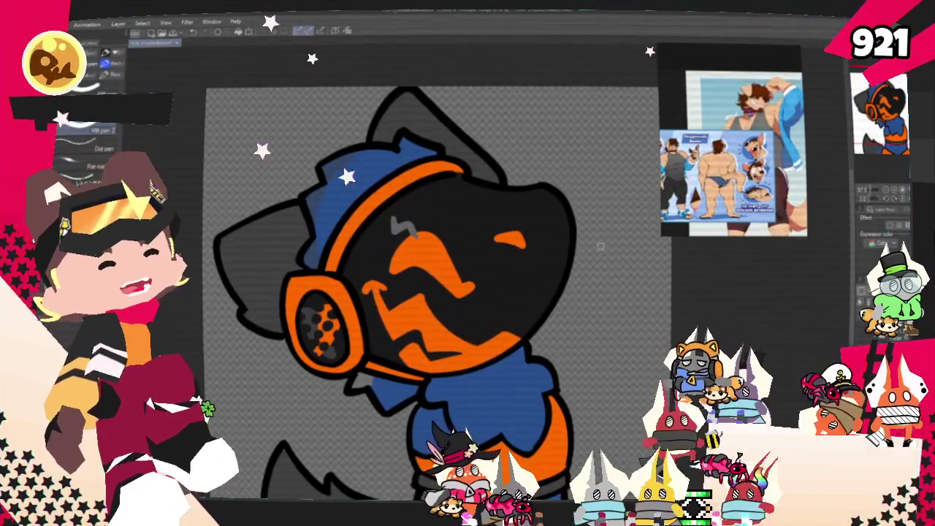
{"action": "scroll", "coordinate": [453, 325], "scroll_direction": "down", "scroll_amount": 1}
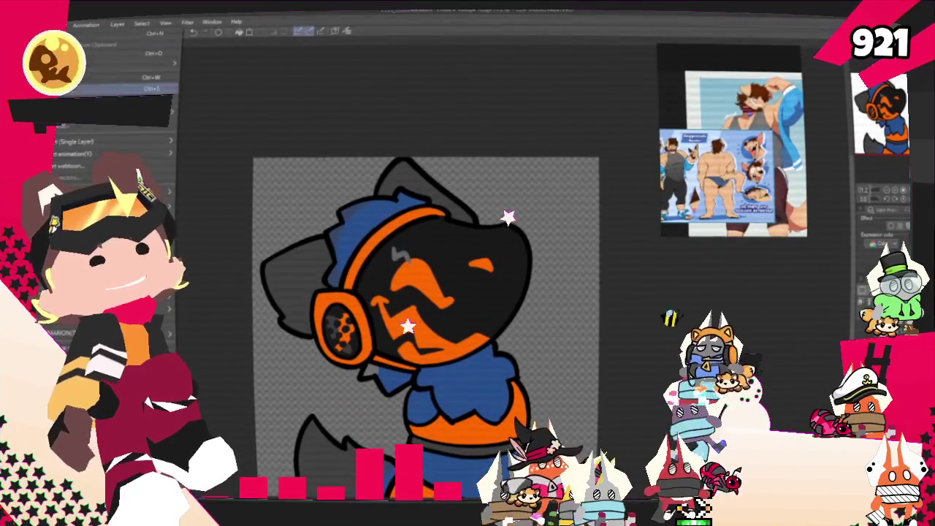
{"action": "left_click", "coordinate": [230, 177]}
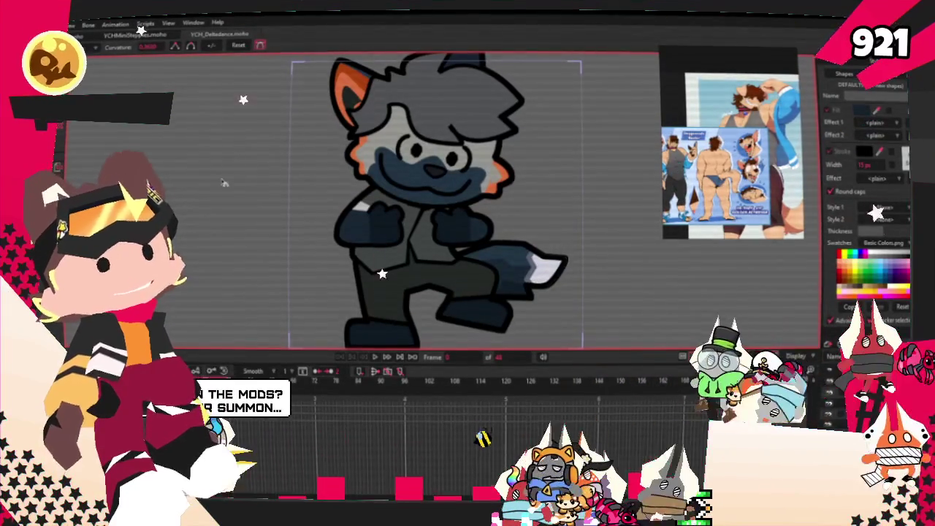
Switch tools with the U key and open the YCHMiniSteppies project from the File menu.
{"action": "scroll", "coordinate": [449, 211], "scroll_direction": "down", "scroll_amount": 3}
{"action": "scroll", "coordinate": [450, 190], "scroll_direction": "down", "scroll_amount": 1}
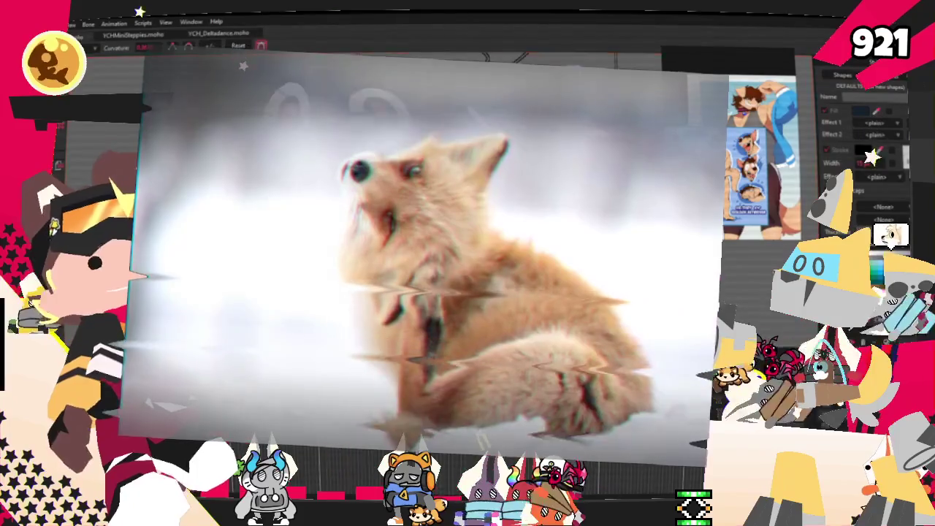
{"action": "key", "text": "u"}
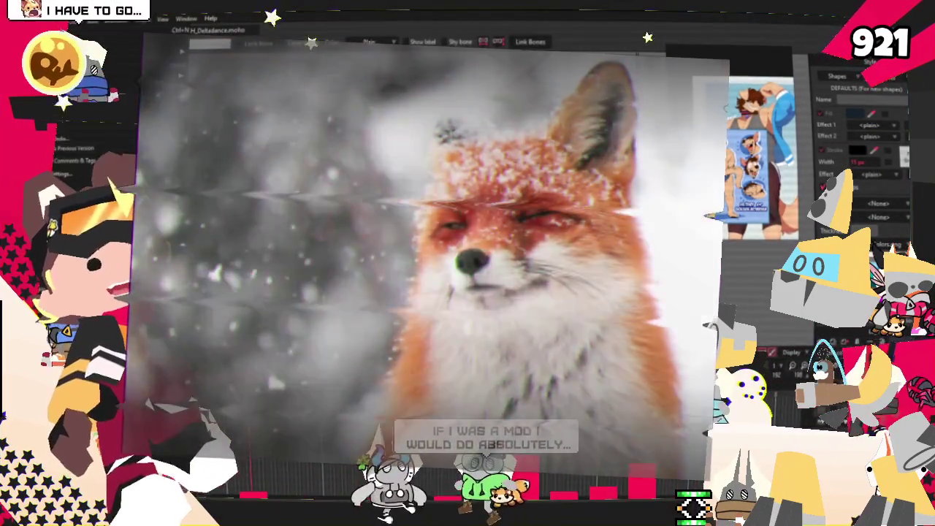
{"action": "left_click", "coordinate": [73, 21]}
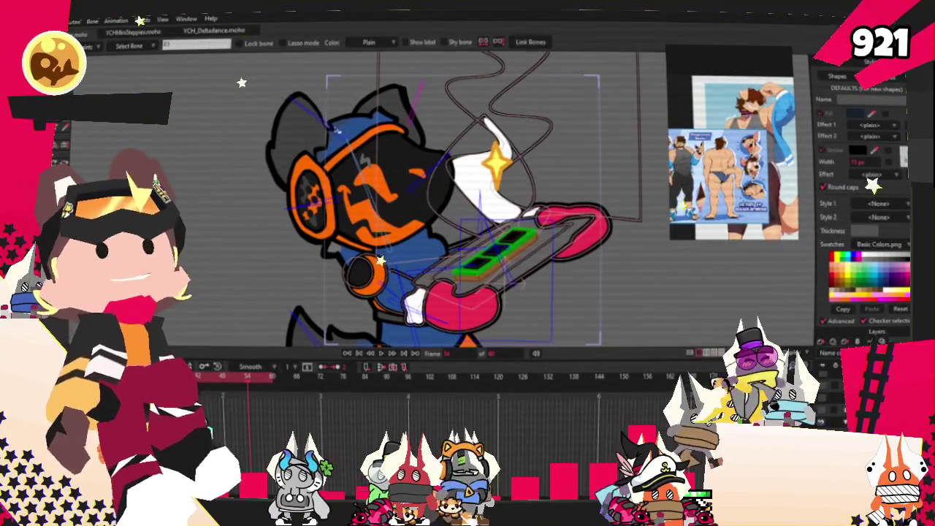
Return to YCH_Deltadance.moho and enlarge the two outfit reference sheets in the viewer.
{"action": "left_click", "coordinate": [214, 31]}
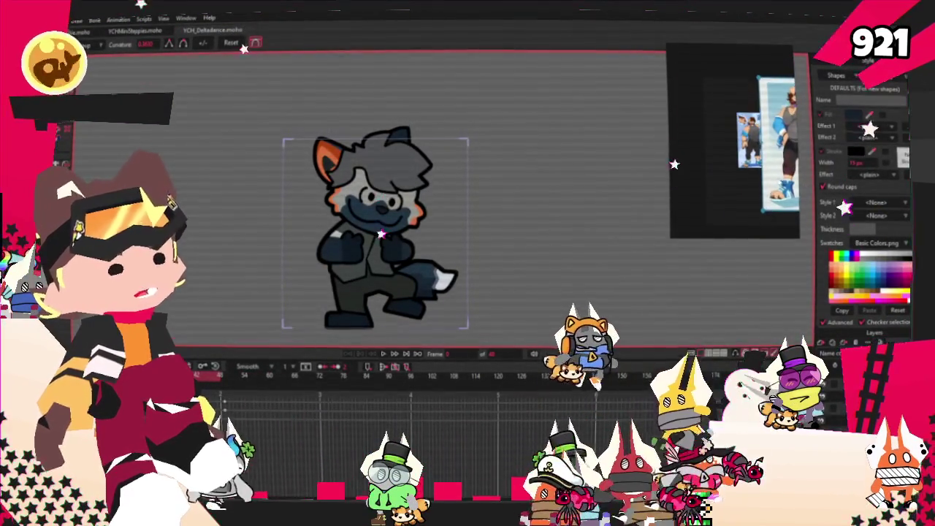
{"action": "scroll", "coordinate": [742, 196], "scroll_direction": "down", "scroll_amount": 3}
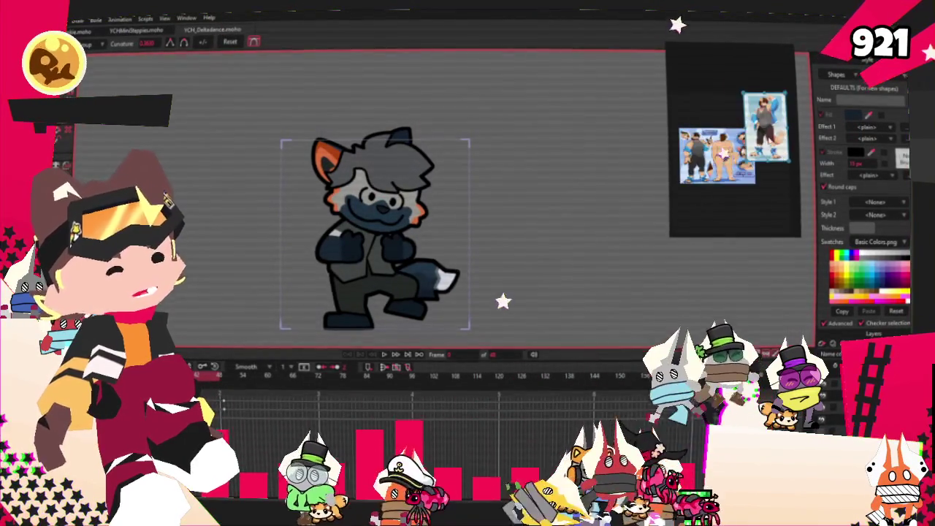
{"action": "scroll", "coordinate": [795, 136], "scroll_direction": "up", "scroll_amount": 3}
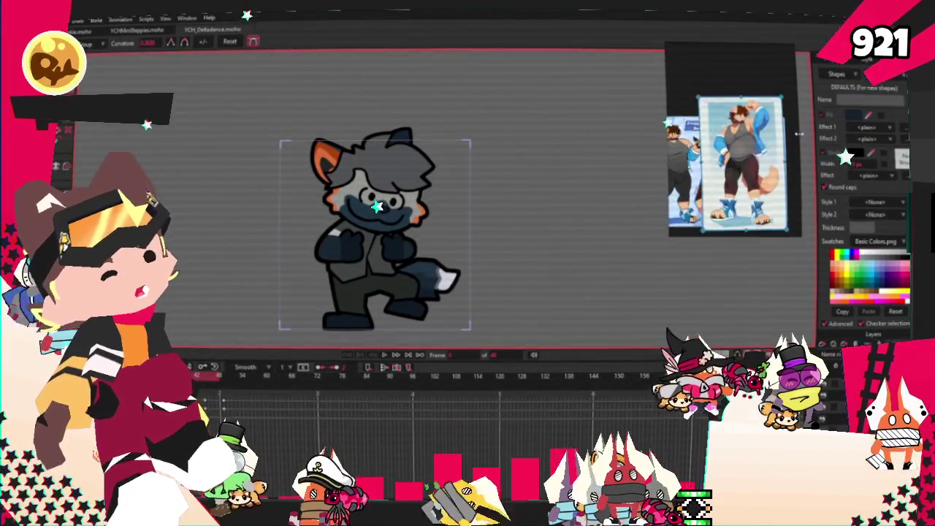
{"action": "scroll", "coordinate": [735, 146], "scroll_direction": "up", "scroll_amount": 3}
{"action": "scroll", "coordinate": [734, 146], "scroll_direction": "down", "scroll_amount": 1}
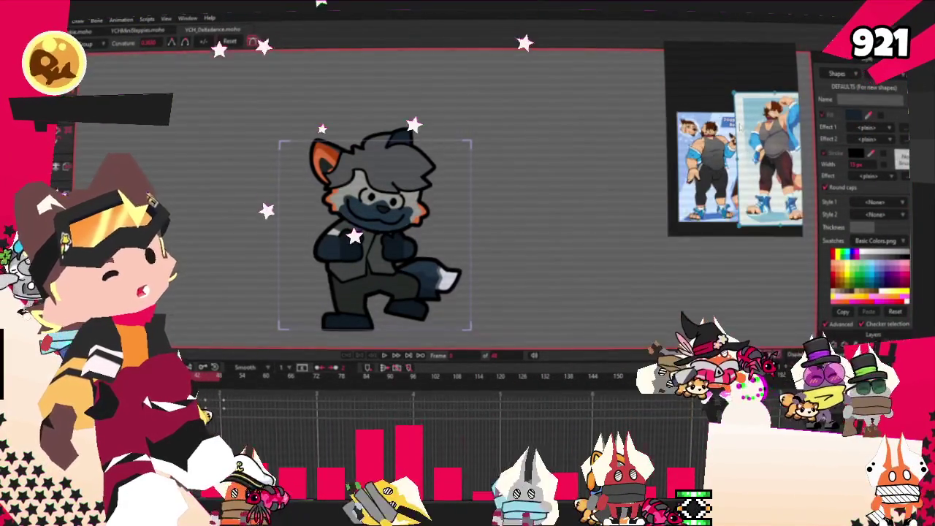
{"action": "scroll", "coordinate": [734, 146], "scroll_direction": "up", "scroll_amount": 2}
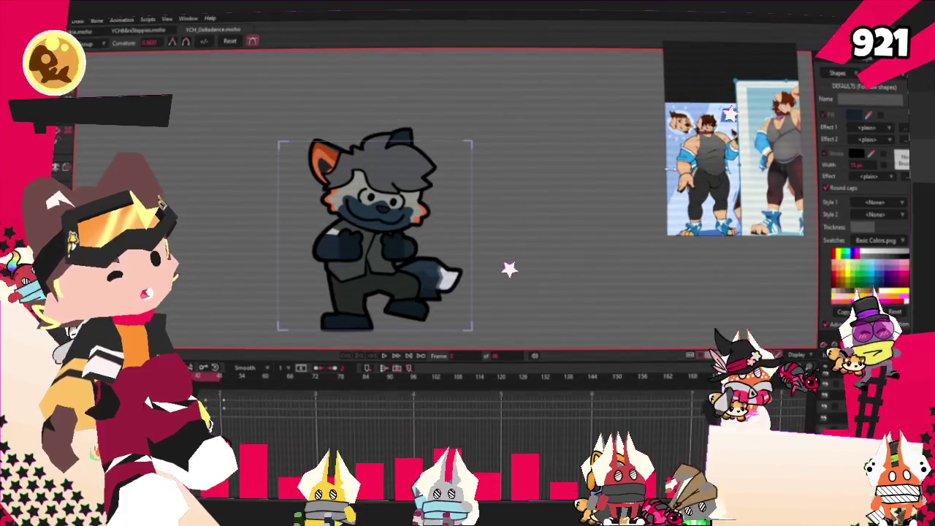
{"action": "scroll", "coordinate": [712, 146], "scroll_direction": "up", "scroll_amount": 3}
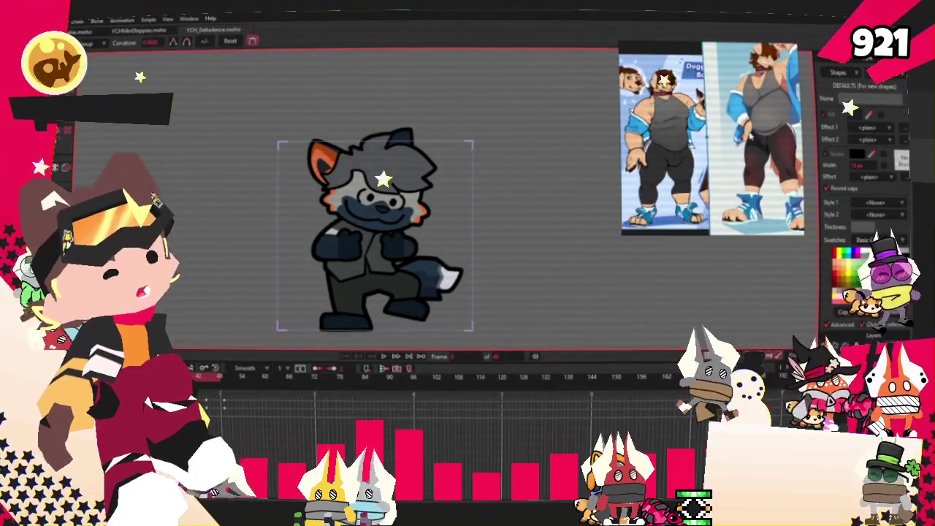
{"action": "scroll", "coordinate": [558, 144], "scroll_direction": "down", "scroll_amount": 2}
{"action": "scroll", "coordinate": [557, 144], "scroll_direction": "up", "scroll_amount": 2}
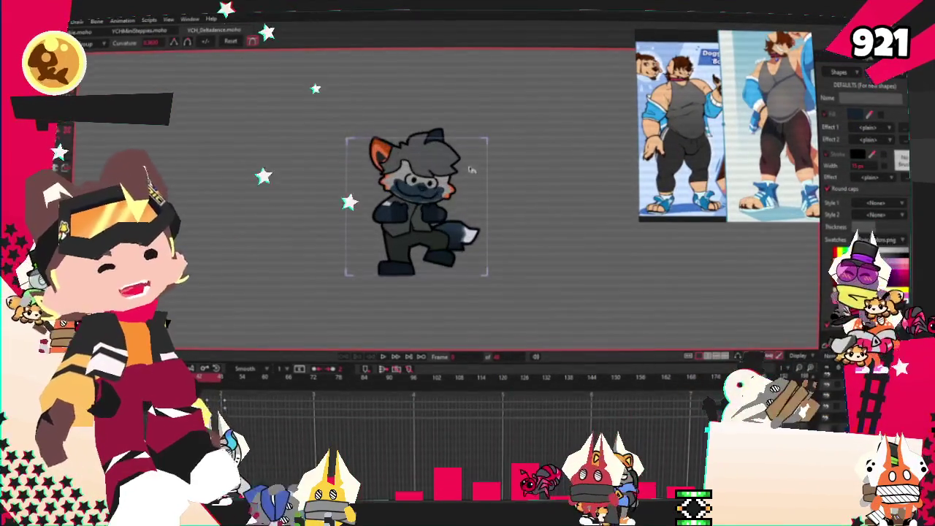
{"action": "scroll", "coordinate": [558, 144], "scroll_direction": "up", "scroll_amount": 2}
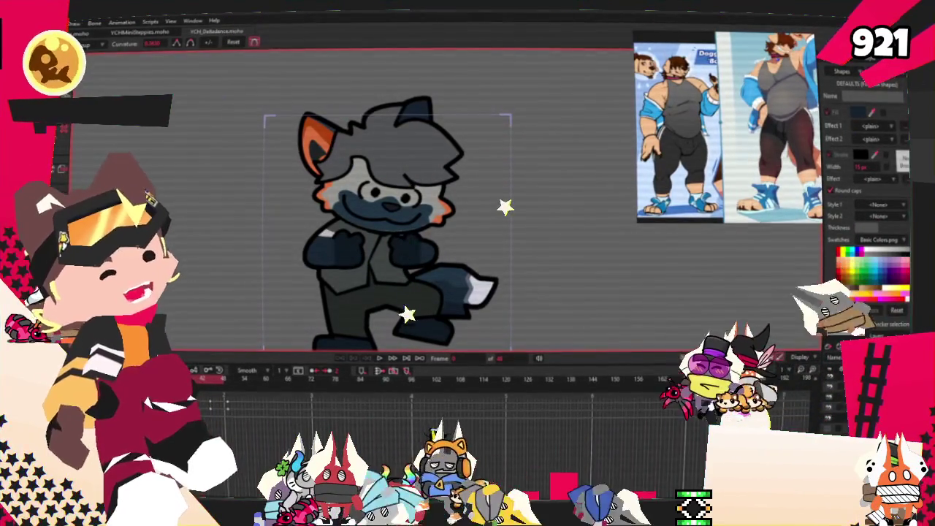
Play the leopard dance animation and bring the other outfit reference view forward.
{"action": "left_click", "coordinate": [832, 413]}
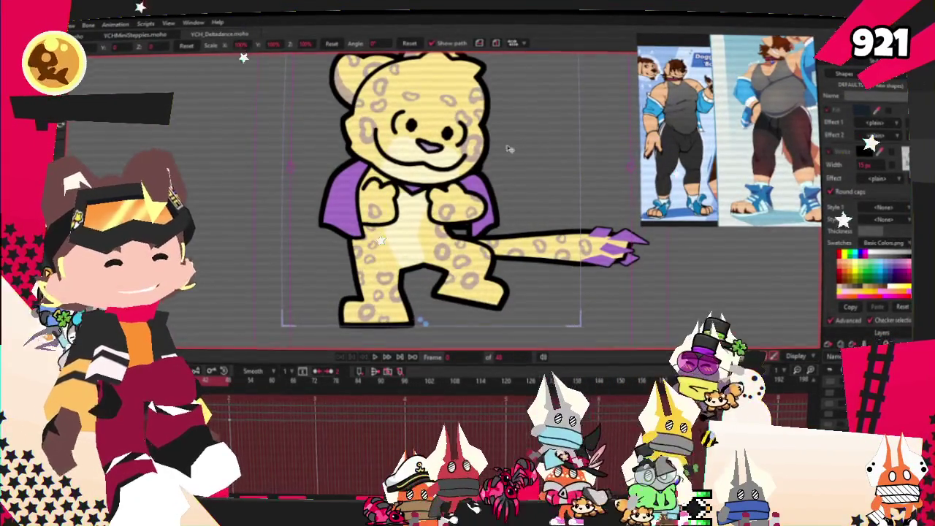
{"action": "left_click", "coordinate": [373, 358]}
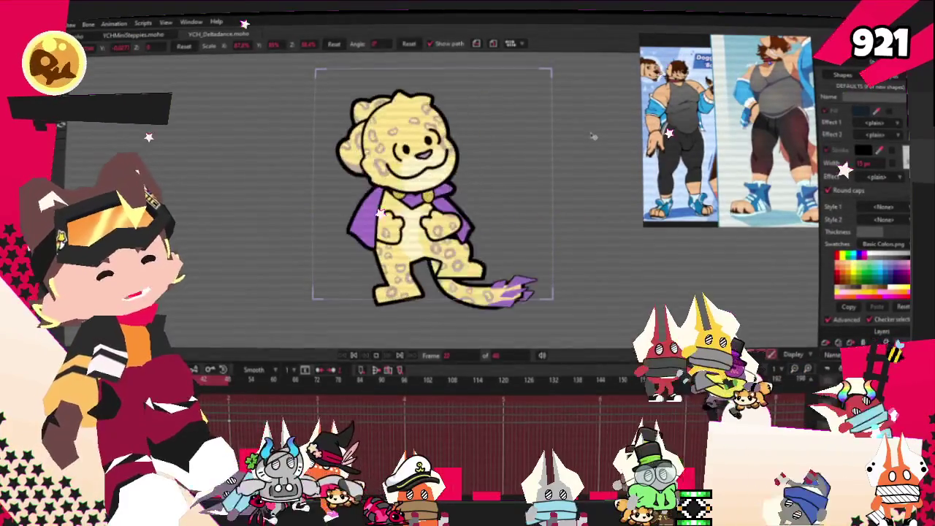
{"action": "left_click", "coordinate": [689, 131]}
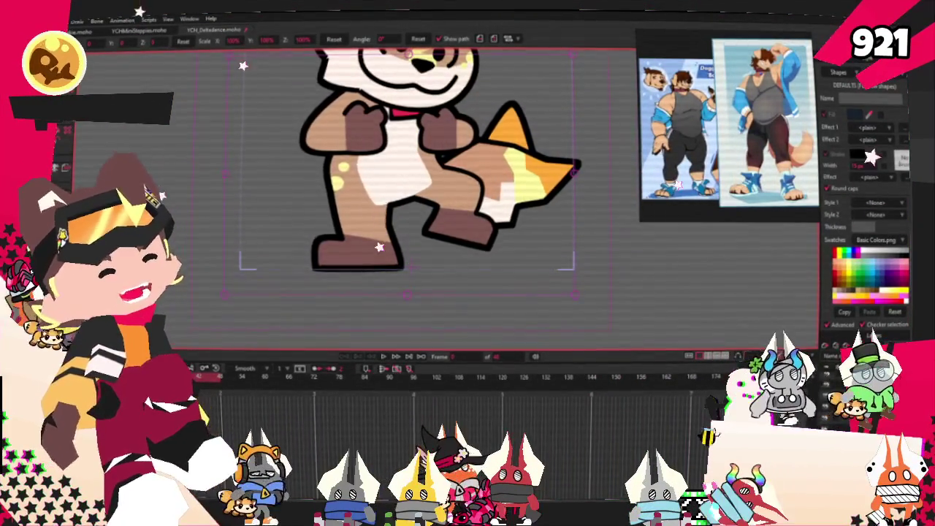
Select the new dark rectangle over the upper legs and reorder it relative to the leg shapes.
{"action": "scroll", "coordinate": [502, 234], "scroll_direction": "up", "scroll_amount": 2}
{"action": "scroll", "coordinate": [503, 235], "scroll_direction": "up", "scroll_amount": 2}
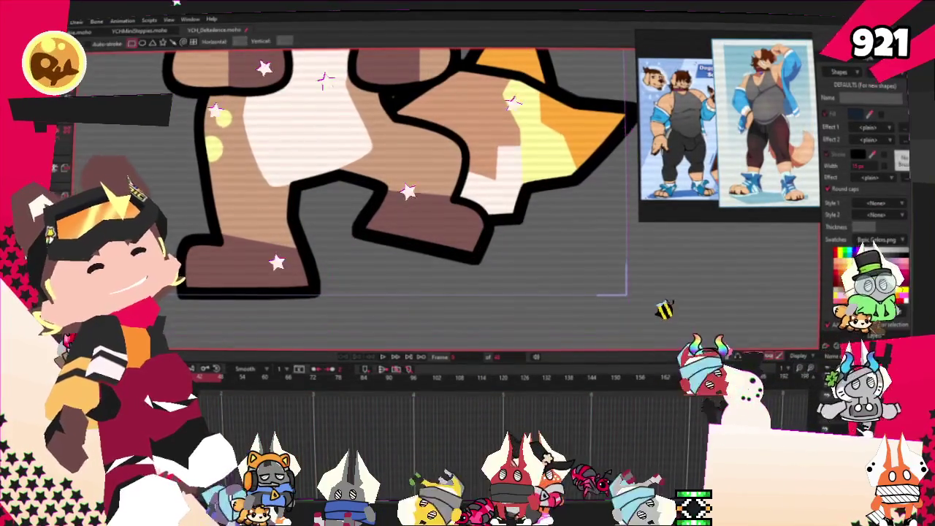
{"action": "scroll", "coordinate": [503, 235], "scroll_direction": "up", "scroll_amount": 5}
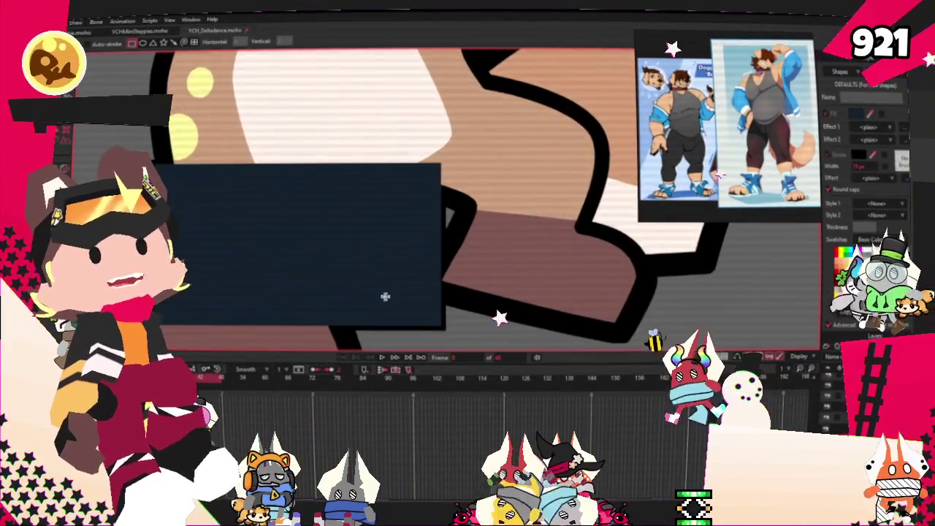
{"action": "scroll", "coordinate": [409, 198], "scroll_direction": "down", "scroll_amount": 3}
{"action": "key", "text": "q"}
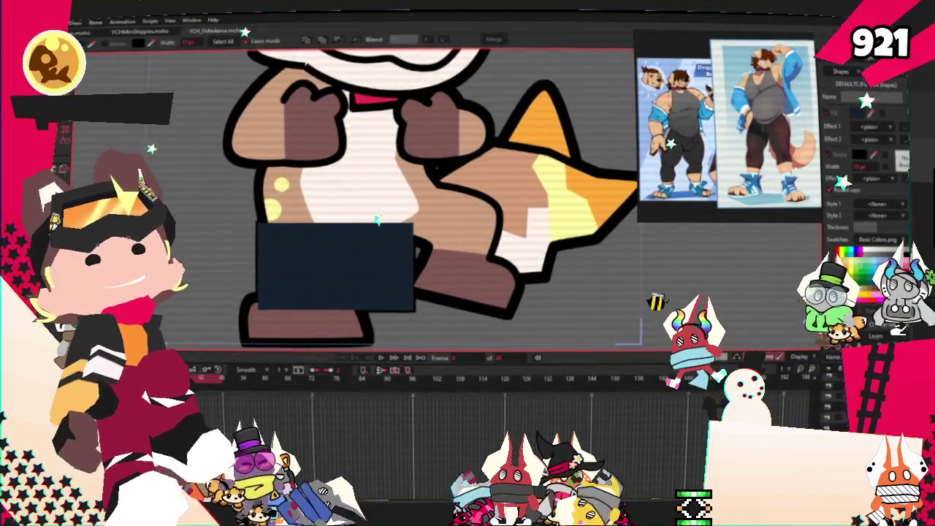
{"action": "left_click", "coordinate": [326, 274]}
{"action": "scroll", "coordinate": [674, 154], "scroll_direction": "up", "scroll_amount": 5}
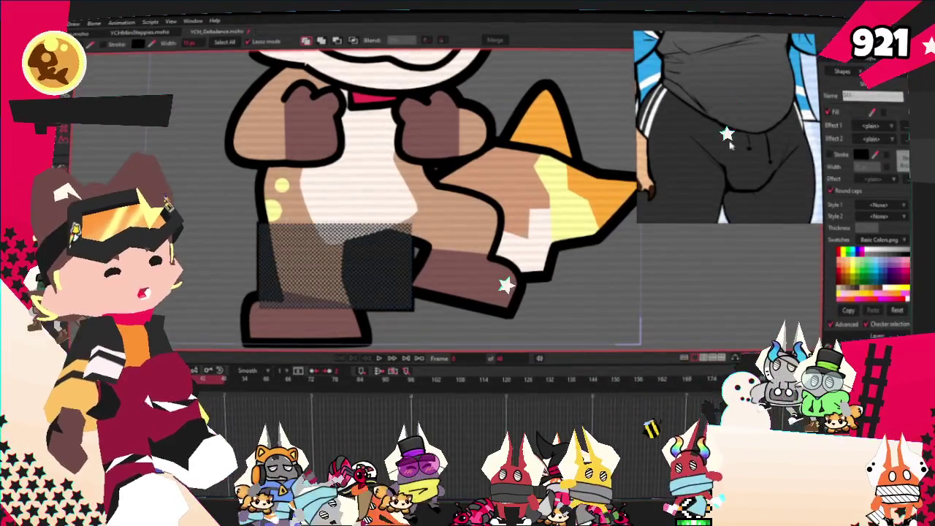
{"action": "scroll", "coordinate": [728, 124], "scroll_direction": "down", "scroll_amount": 5}
{"action": "scroll", "coordinate": [499, 129], "scroll_direction": "down", "scroll_amount": 2}
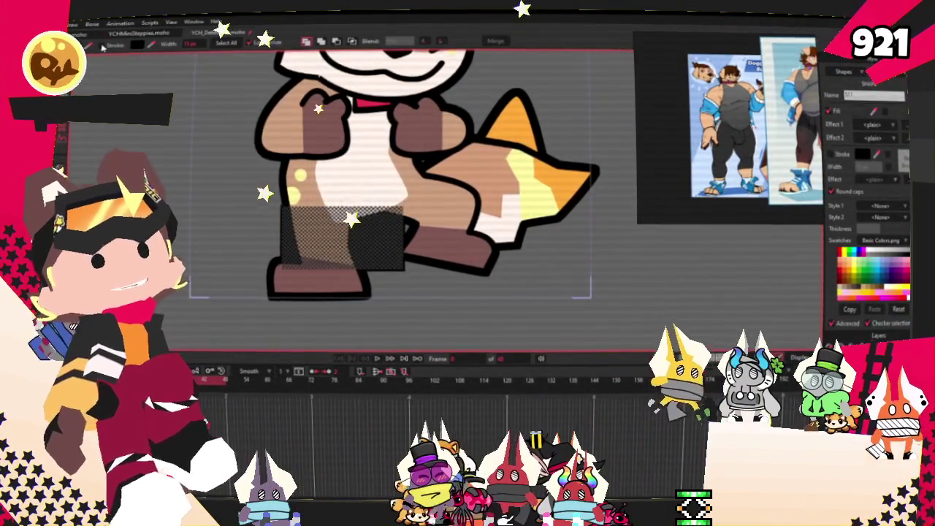
{"action": "left_click", "coordinate": [353, 42]}
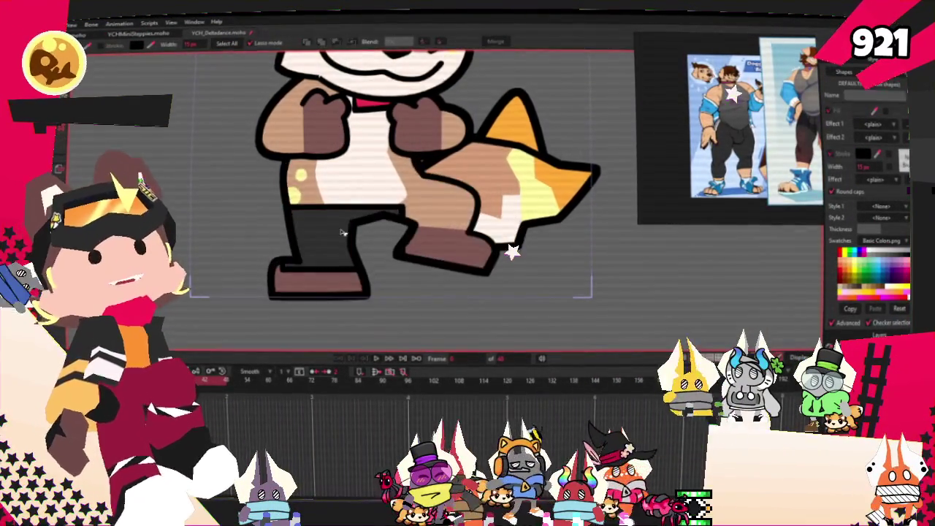
{"action": "scroll", "coordinate": [308, 224], "scroll_direction": "up", "scroll_amount": 3}
Select all the dark block's points and fill the left leg area dark grey.
{"action": "key", "text": "t"}
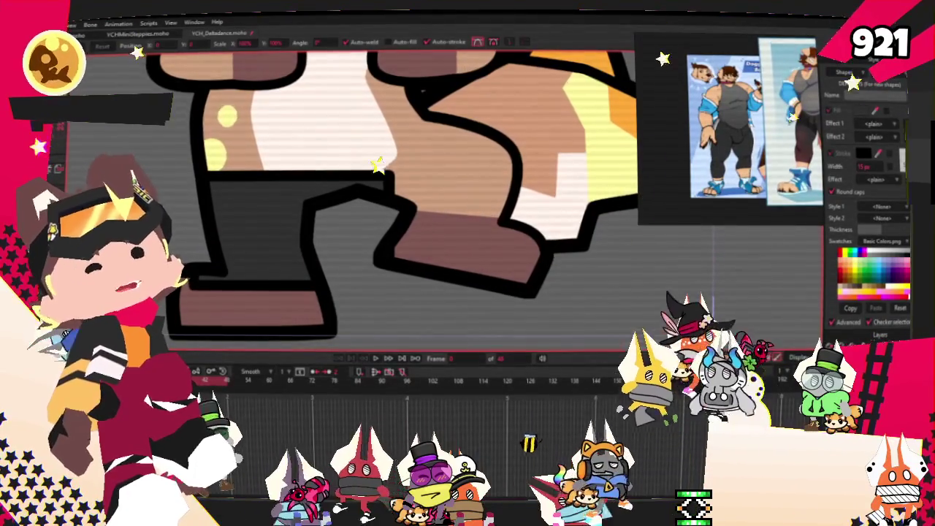
{"action": "key", "text": "ctrl+a"}
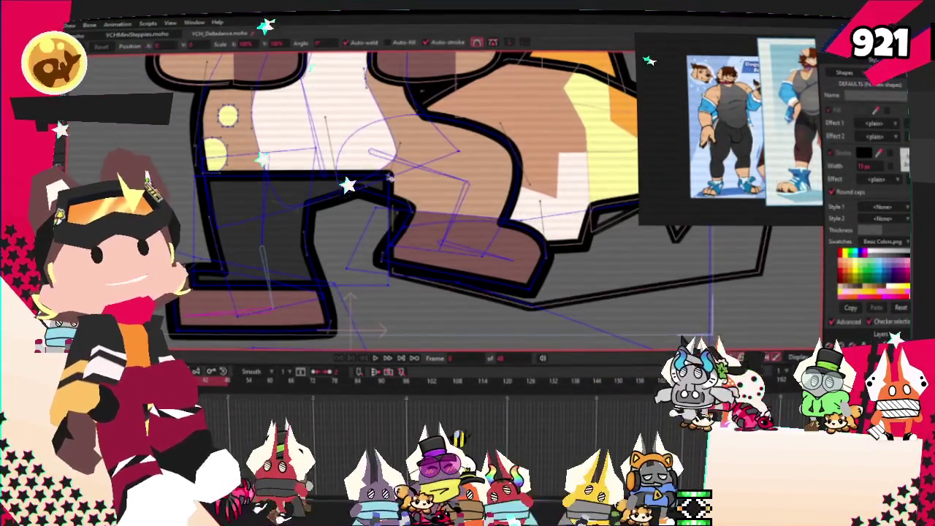
{"action": "scroll", "coordinate": [392, 177], "scroll_direction": "up", "scroll_amount": 2}
{"action": "scroll", "coordinate": [412, 276], "scroll_direction": "up", "scroll_amount": 2}
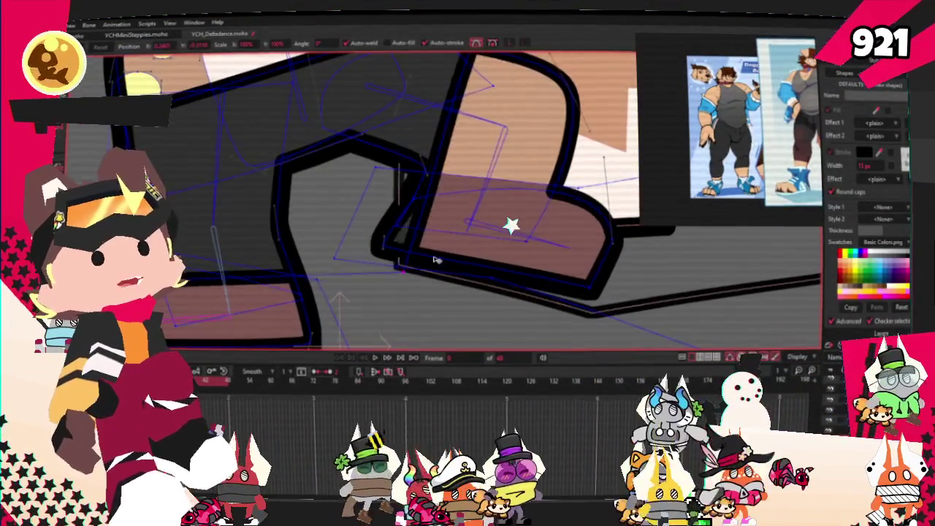
{"action": "scroll", "coordinate": [412, 277], "scroll_direction": "down", "scroll_amount": 3}
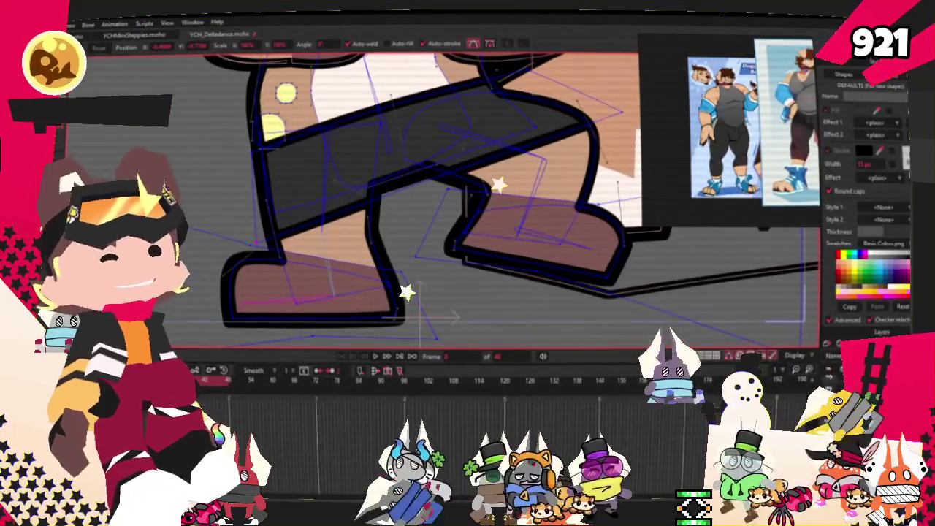
{"action": "scroll", "coordinate": [397, 184], "scroll_direction": "up", "scroll_amount": 2}
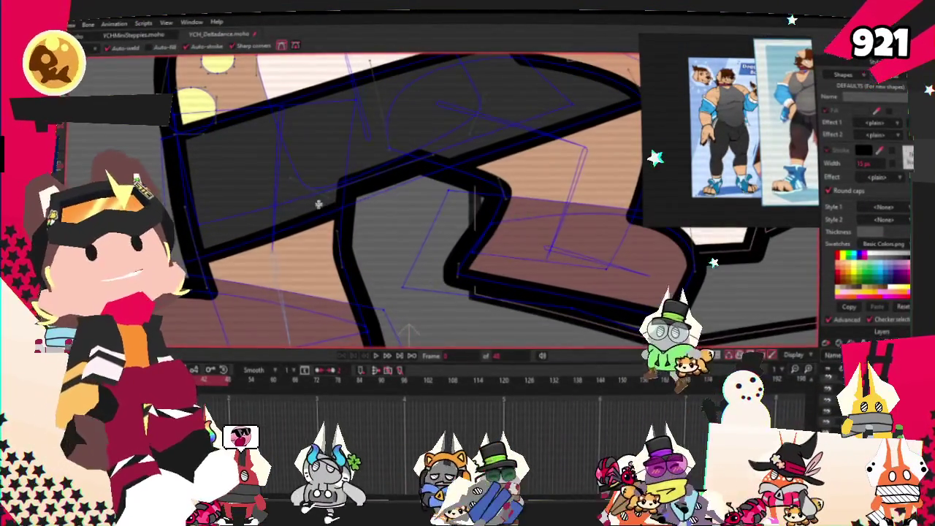
{"action": "left_click", "coordinate": [300, 223]}
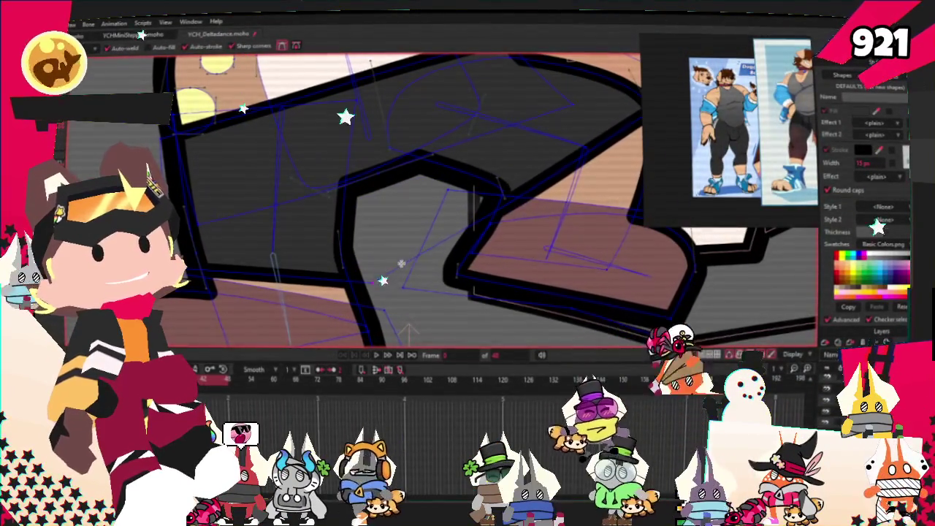
Adjust the shape so it wraps the dog's hips and both thighs along the leg outlines.
{"action": "scroll", "coordinate": [435, 193], "scroll_direction": "down", "scroll_amount": 3}
{"action": "scroll", "coordinate": [475, 204], "scroll_direction": "up", "scroll_amount": 2}
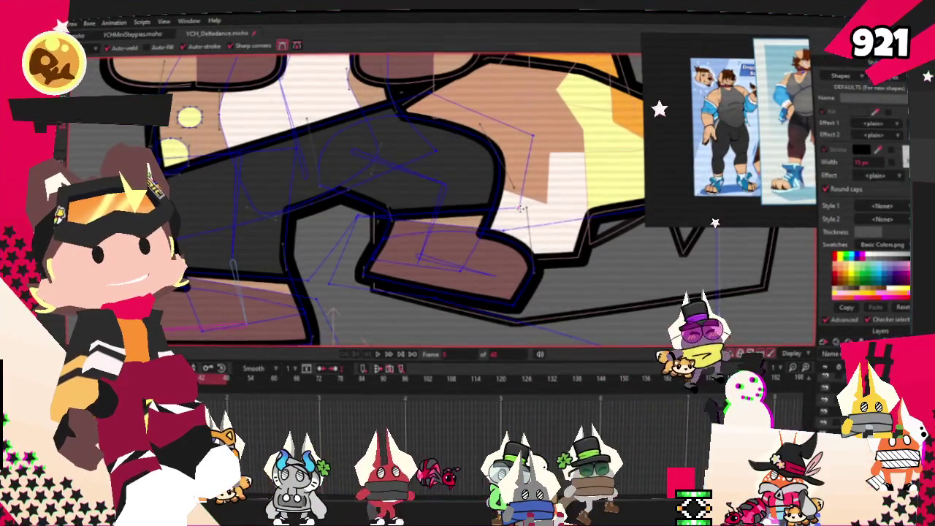
{"action": "scroll", "coordinate": [333, 313], "scroll_direction": "down", "scroll_amount": 3}
{"action": "scroll", "coordinate": [333, 313], "scroll_direction": "up", "scroll_amount": 3}
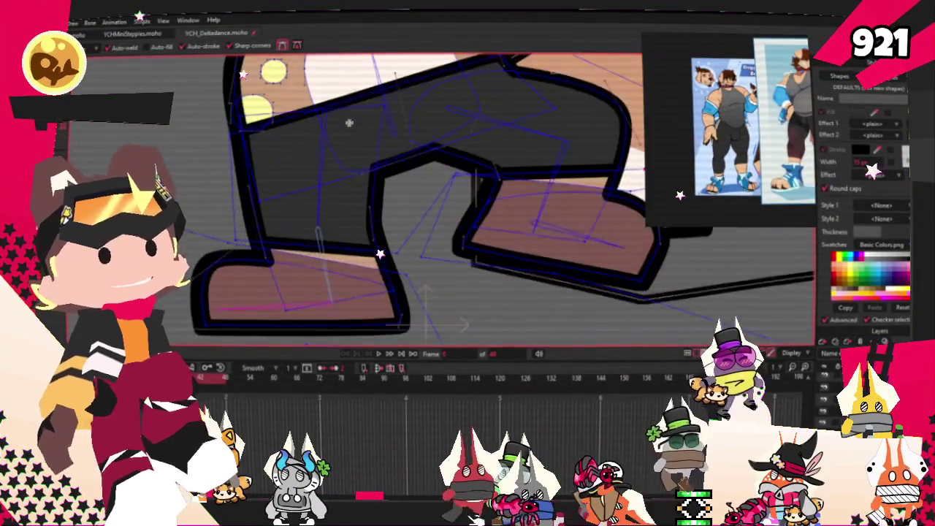
{"action": "scroll", "coordinate": [333, 312], "scroll_direction": "down", "scroll_amount": 2}
{"action": "scroll", "coordinate": [208, 183], "scroll_direction": "up", "scroll_amount": 3}
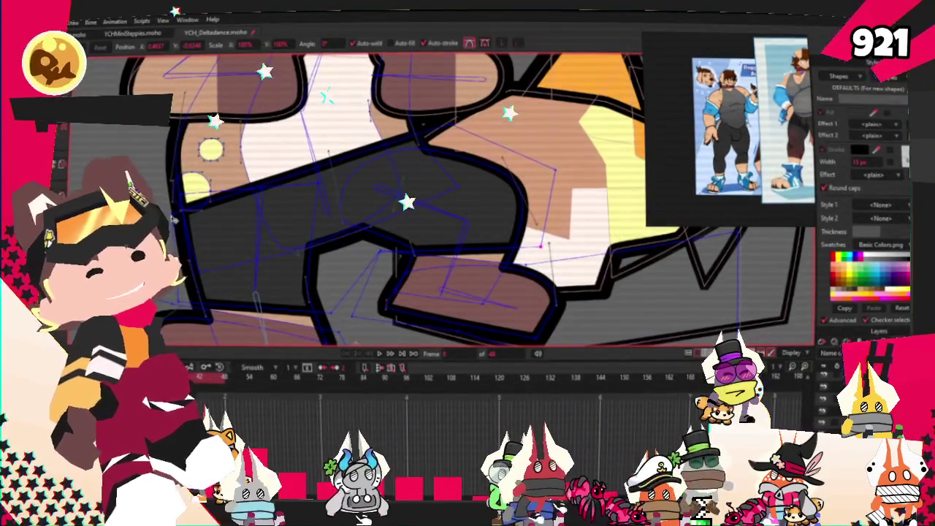
{"action": "scroll", "coordinate": [369, 299], "scroll_direction": "up", "scroll_amount": 2}
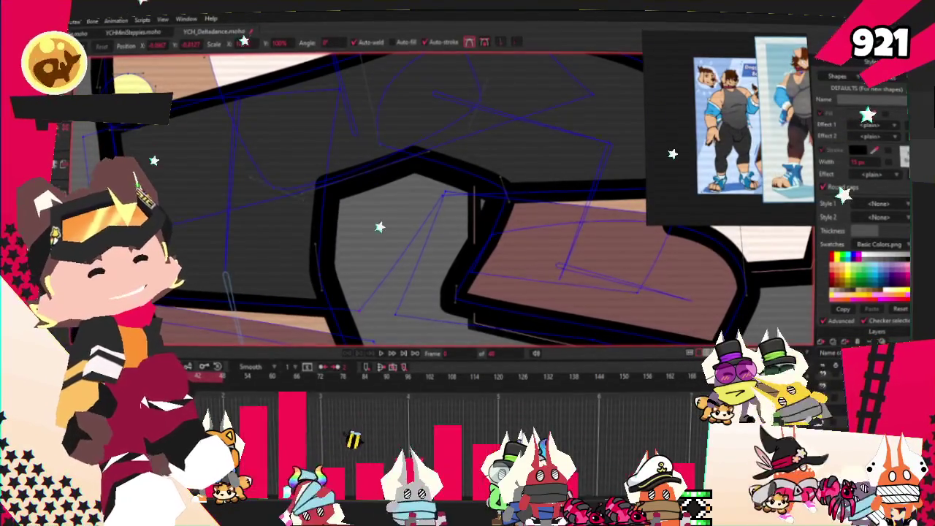
{"action": "scroll", "coordinate": [252, 287], "scroll_direction": "down", "scroll_amount": 2}
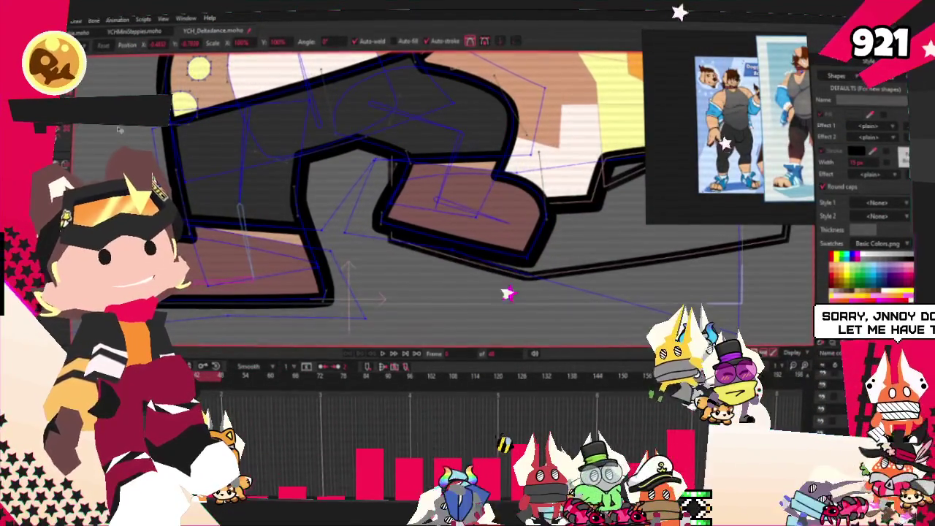
{"action": "scroll", "coordinate": [261, 126], "scroll_direction": "down", "scroll_amount": 3}
{"action": "scroll", "coordinate": [261, 127], "scroll_direction": "down", "scroll_amount": 2}
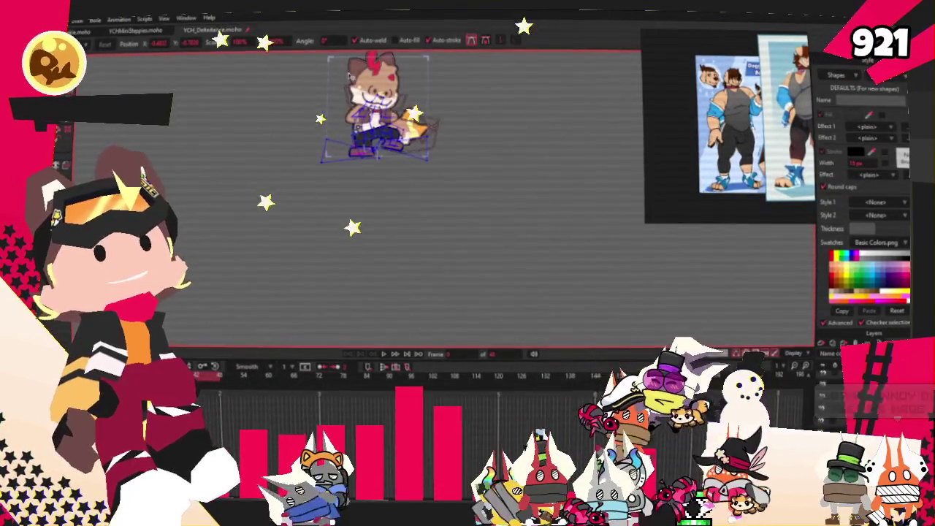
{"action": "scroll", "coordinate": [346, 71], "scroll_direction": "up", "scroll_amount": 1}
{"action": "scroll", "coordinate": [358, 80], "scroll_direction": "up", "scroll_amount": 2}
{"action": "scroll", "coordinate": [423, 218], "scroll_direction": "up", "scroll_amount": 1}
{"action": "scroll", "coordinate": [422, 218], "scroll_direction": "up", "scroll_amount": 1}
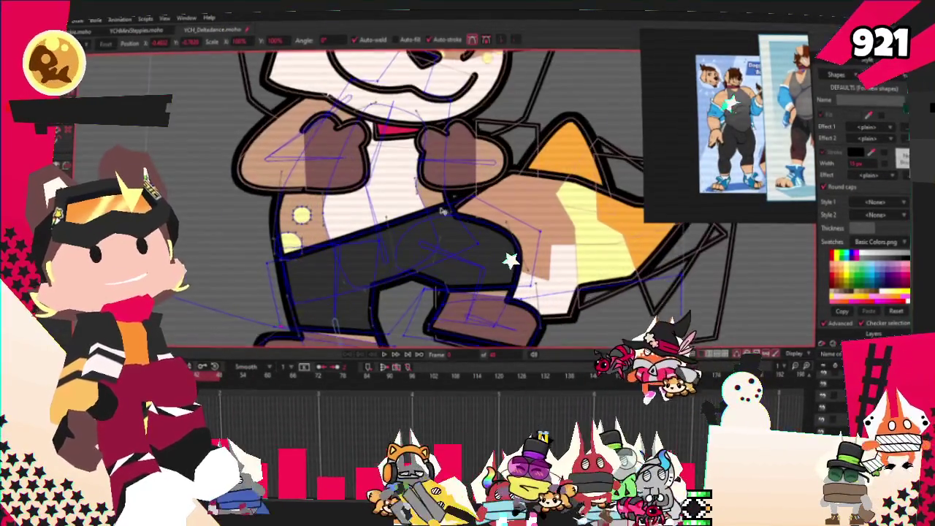
{"action": "scroll", "coordinate": [407, 247], "scroll_direction": "up", "scroll_amount": 1}
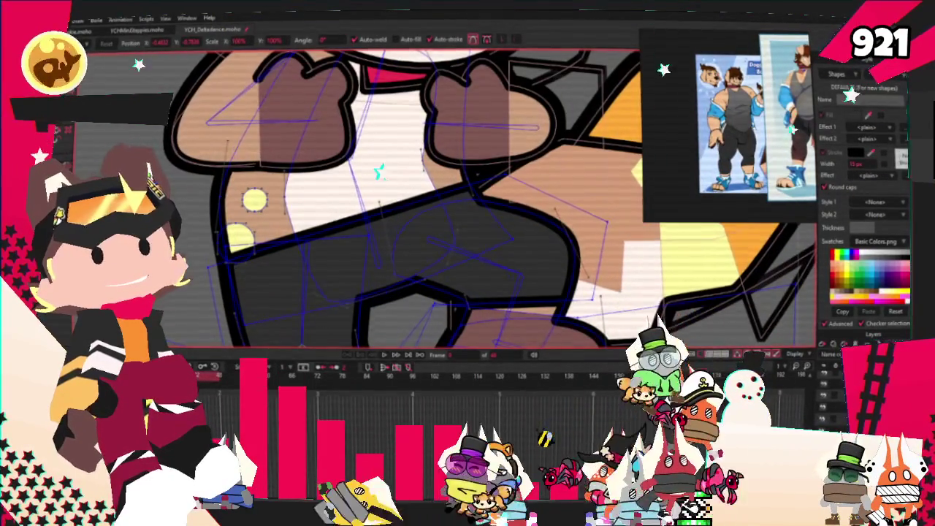
{"action": "scroll", "coordinate": [380, 213], "scroll_direction": "up", "scroll_amount": 1}
{"action": "scroll", "coordinate": [378, 212], "scroll_direction": "up", "scroll_amount": 1}
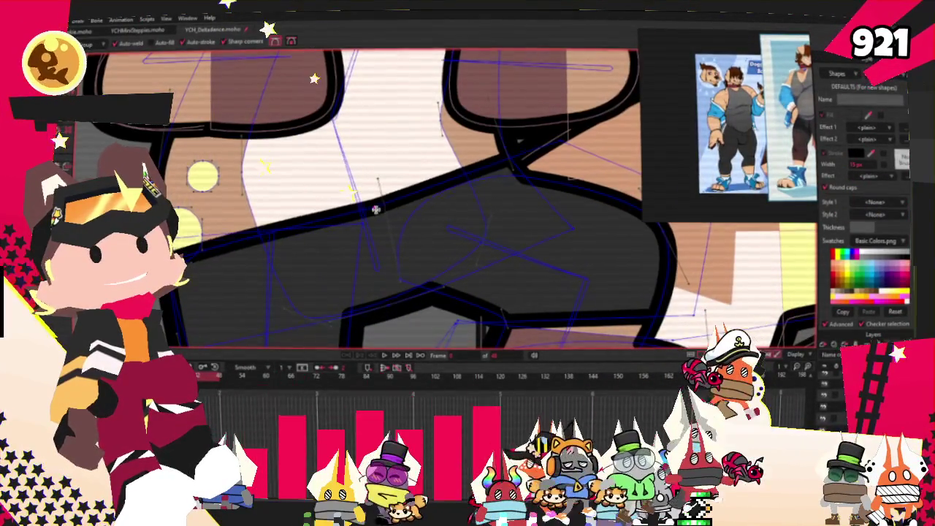
{"action": "scroll", "coordinate": [406, 275], "scroll_direction": "up", "scroll_amount": 1}
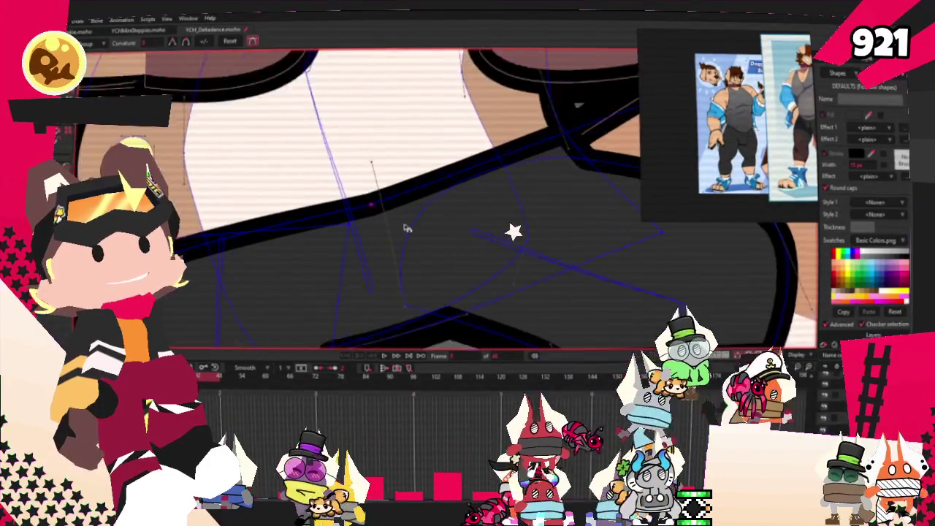
{"action": "scroll", "coordinate": [326, 196], "scroll_direction": "down", "scroll_amount": 2}
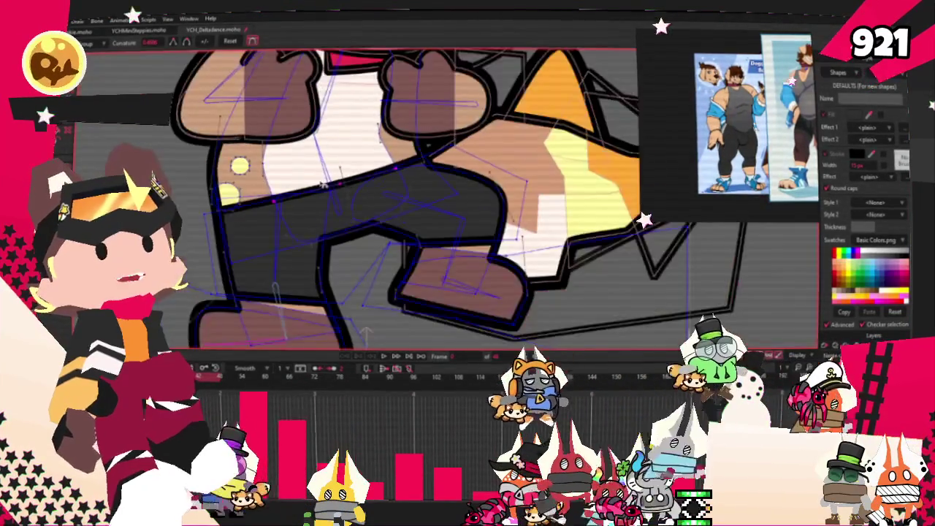
{"action": "scroll", "coordinate": [325, 198], "scroll_direction": "up", "scroll_amount": 1}
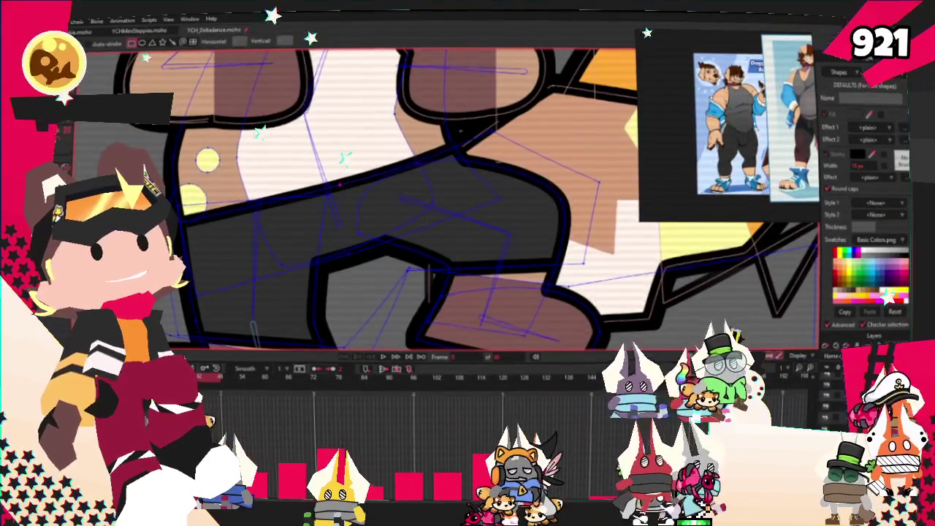
{"action": "key", "text": "g"}
{"action": "scroll", "coordinate": [402, 225], "scroll_direction": "down", "scroll_amount": 2}
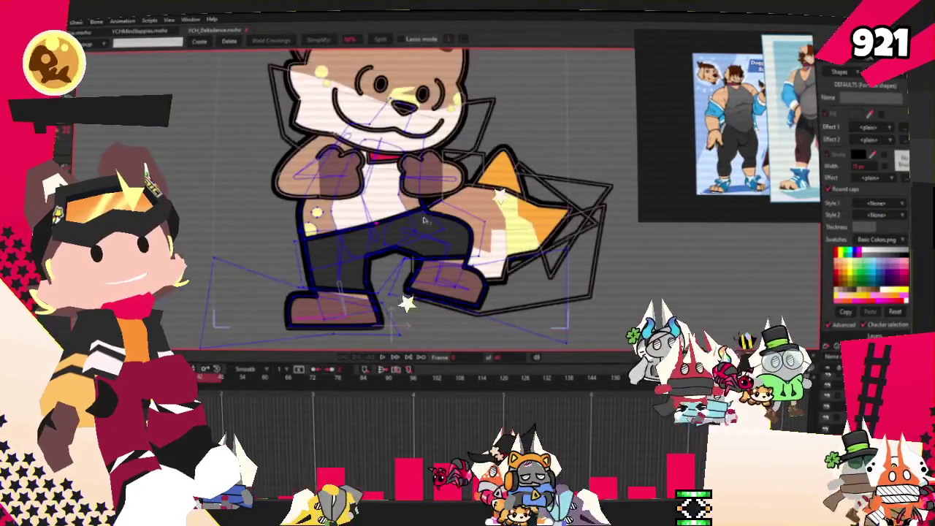
{"action": "scroll", "coordinate": [516, 243], "scroll_direction": "up", "scroll_amount": 1}
{"action": "scroll", "coordinate": [285, 231], "scroll_direction": "up", "scroll_amount": 1}
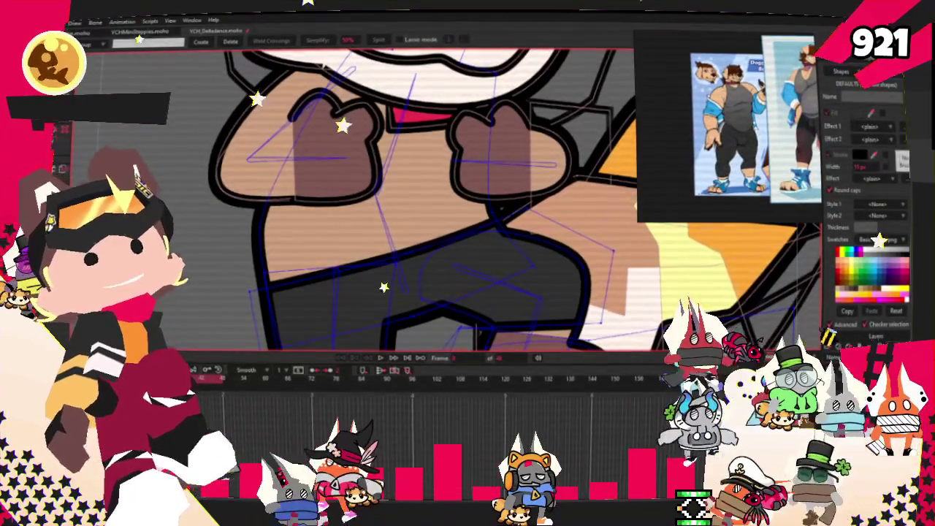
{"action": "left_click", "coordinate": [90, 89]}
Draw a rectangle down the dog's chest and fill it with grey.
{"action": "left_click_drag", "start_coordinate": [380, 84], "coordinate": [420, 172]}
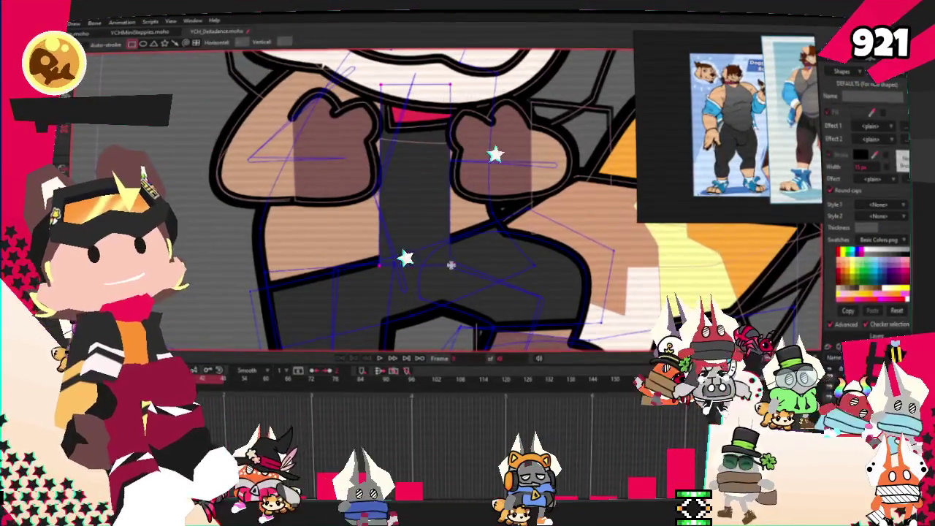
{"action": "key", "text": "q"}
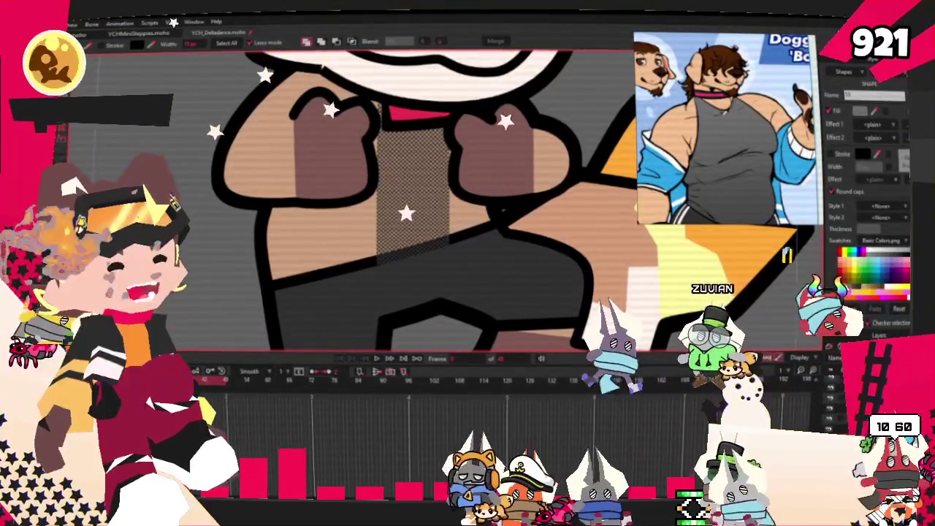
{"action": "scroll", "coordinate": [424, 197], "scroll_direction": "down", "scroll_amount": 2}
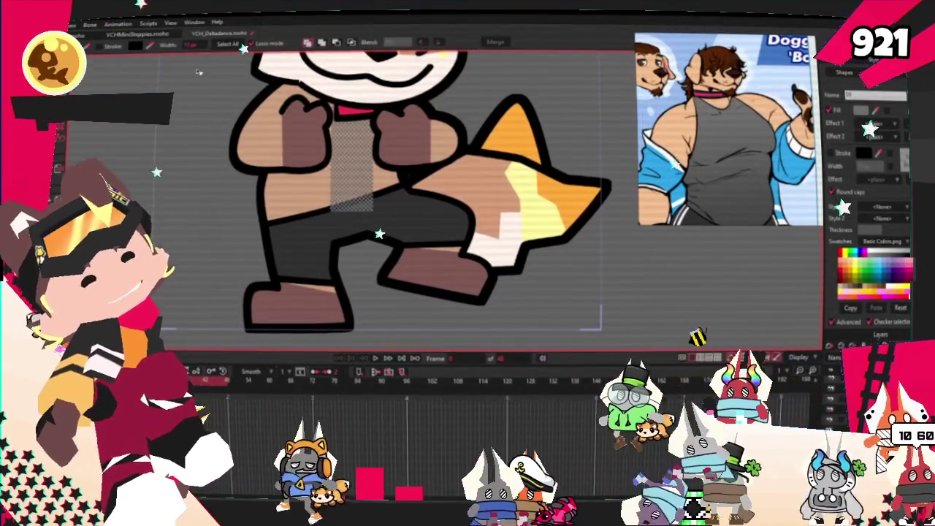
{"action": "scroll", "coordinate": [186, 77], "scroll_direction": "up", "scroll_amount": 2}
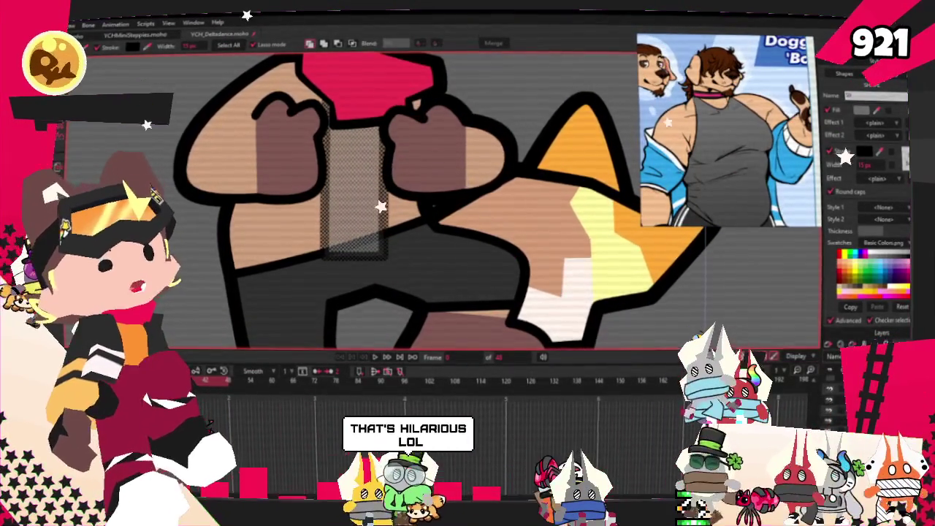
{"action": "key", "text": "space"}
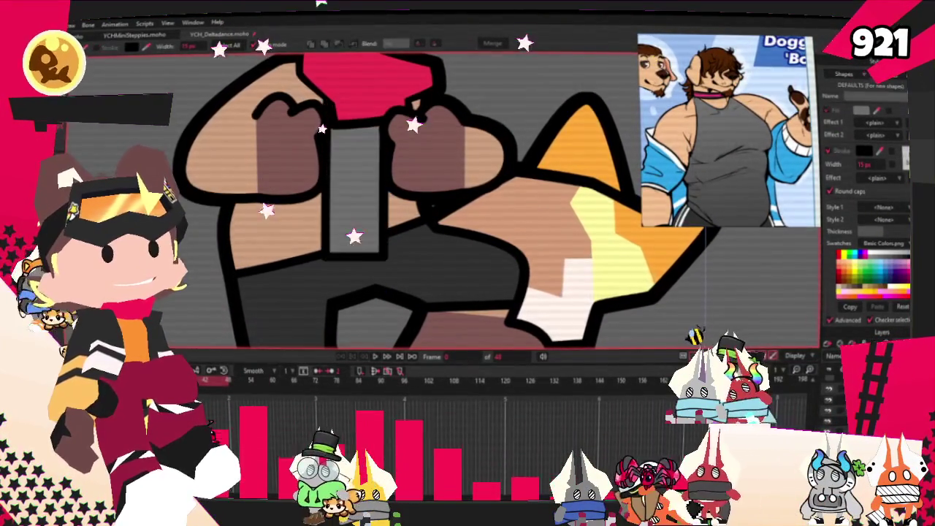
Select the grey rectangle's points with the Transform Points tool.
{"action": "scroll", "coordinate": [366, 198], "scroll_direction": "down", "scroll_amount": 3}
{"action": "scroll", "coordinate": [365, 197], "scroll_direction": "up", "scroll_amount": 1}
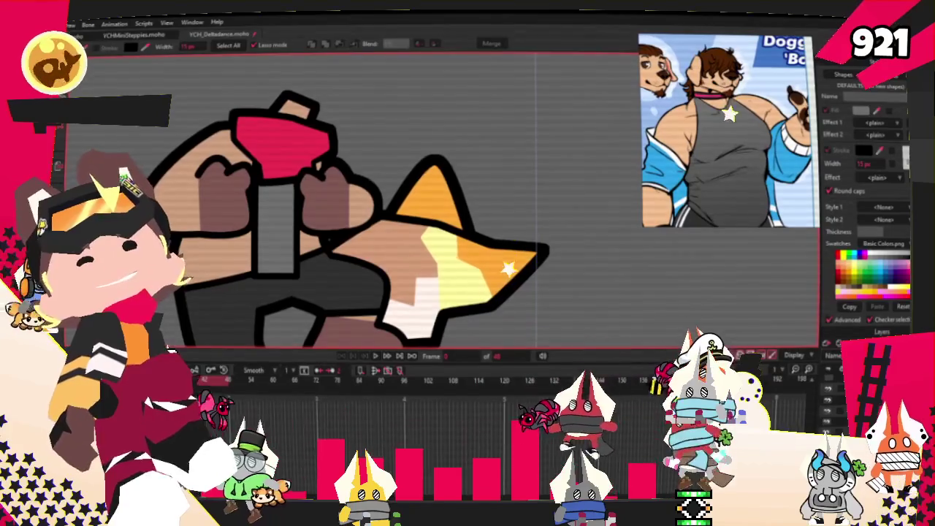
{"action": "key", "text": "t"}
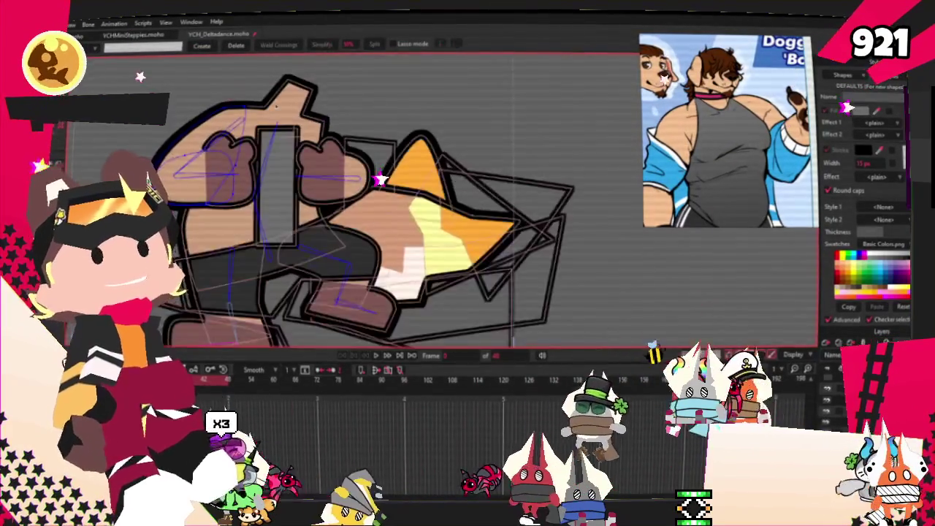
{"action": "scroll", "coordinate": [285, 113], "scroll_direction": "up", "scroll_amount": 2}
{"action": "left_click", "coordinate": [304, 184]}
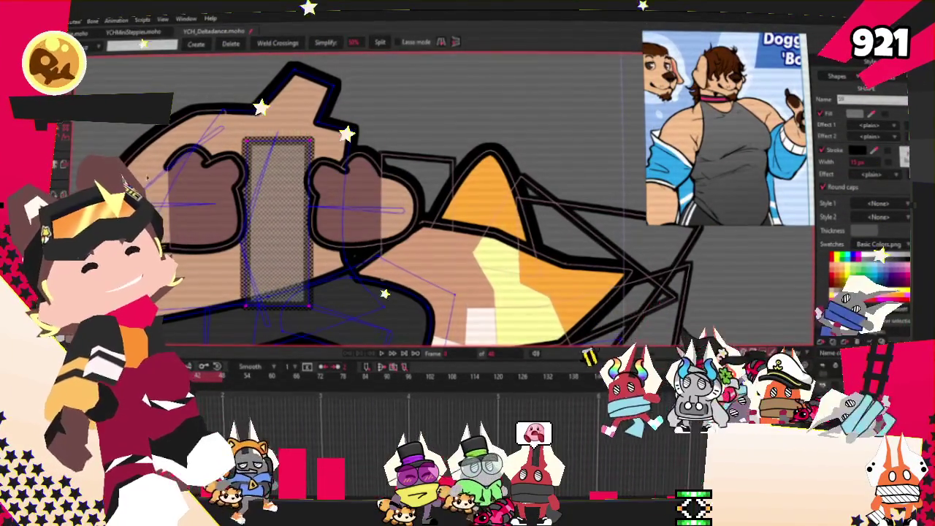
Drag the grey rectangle's top corners up and outward toward the dog's shoulders.
{"action": "key", "text": "t"}
{"action": "scroll", "coordinate": [241, 146], "scroll_direction": "up", "scroll_amount": 3}
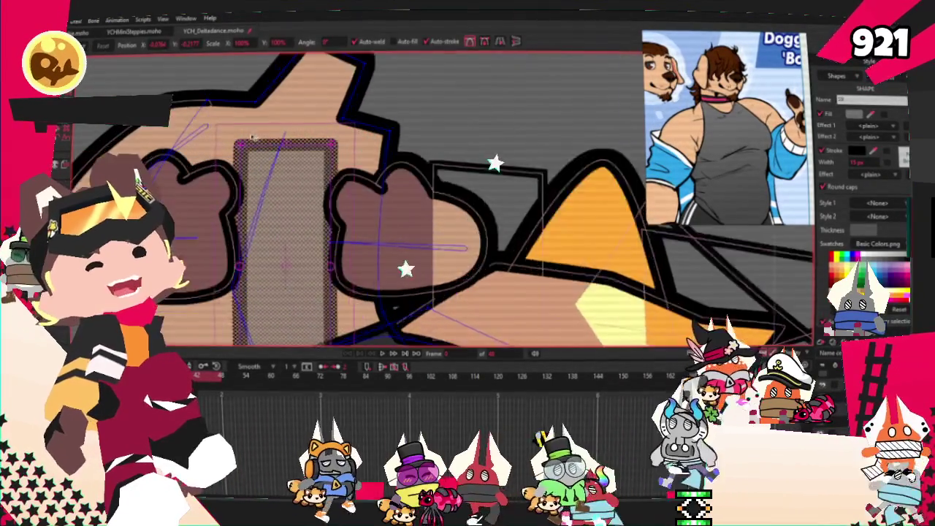
{"action": "left_click_drag", "start_coordinate": [239, 148], "coordinate": [228, 88]}
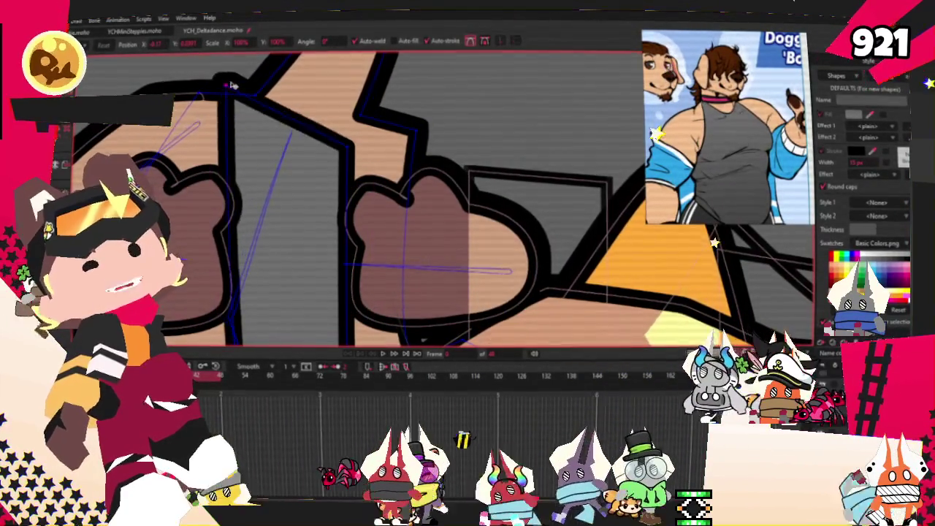
{"action": "left_click_drag", "start_coordinate": [349, 146], "coordinate": [381, 113]}
{"action": "scroll", "coordinate": [381, 112], "scroll_direction": "down", "scroll_amount": 2}
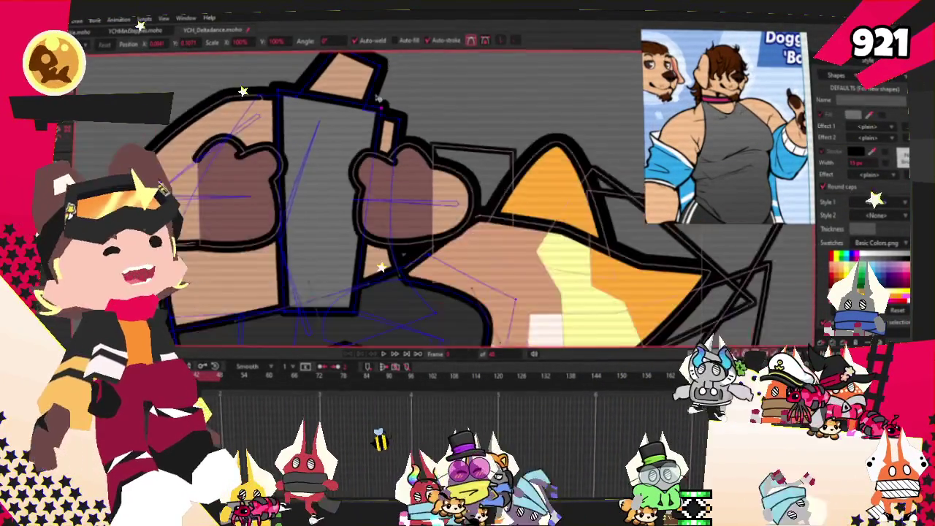
{"action": "scroll", "coordinate": [380, 103], "scroll_direction": "down", "scroll_amount": 1}
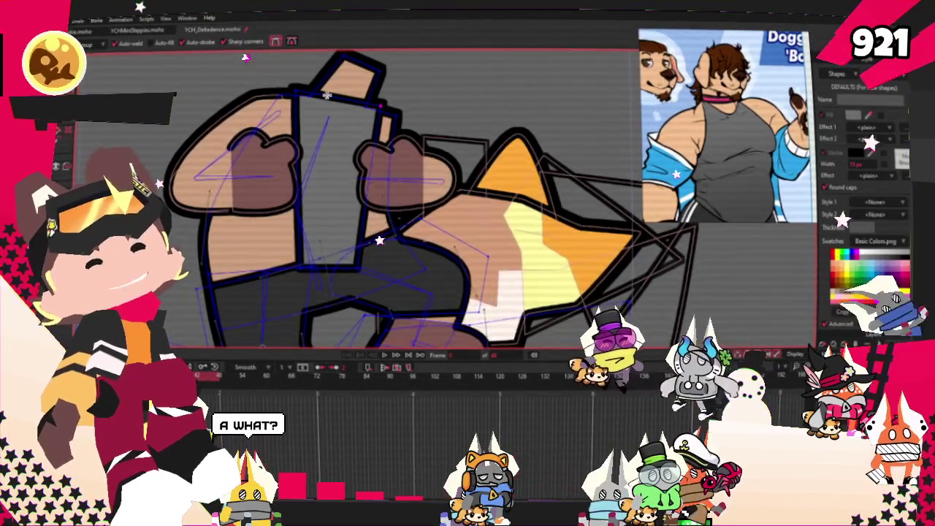
{"action": "scroll", "coordinate": [327, 96], "scroll_direction": "up", "scroll_amount": 1}
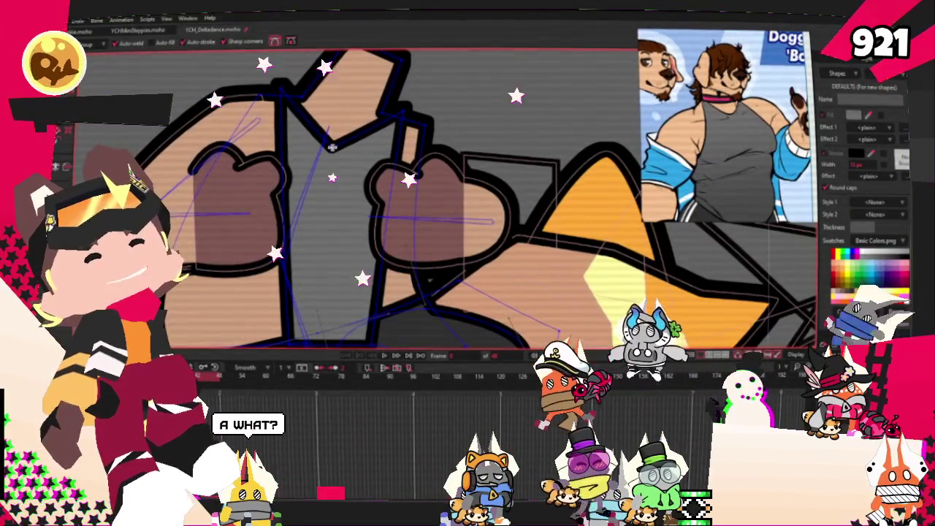
{"action": "scroll", "coordinate": [338, 127], "scroll_direction": "up", "scroll_amount": 1}
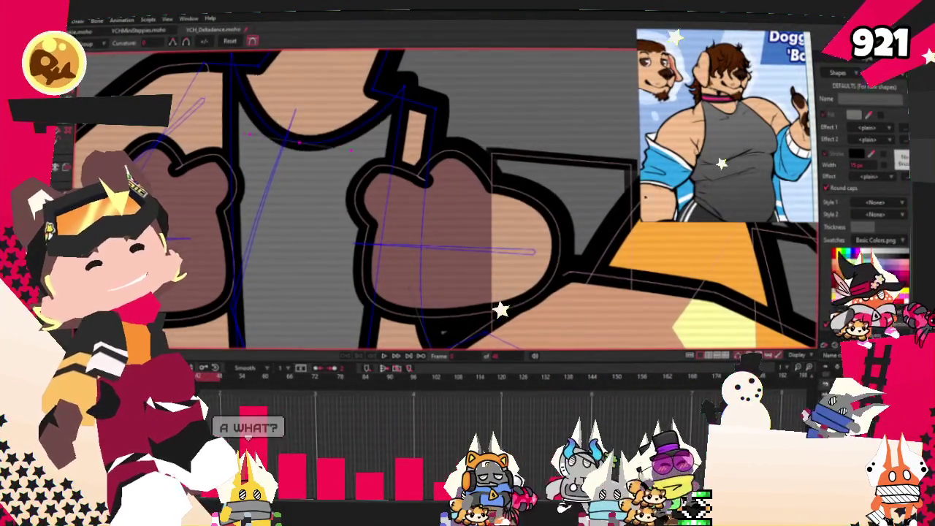
{"action": "scroll", "coordinate": [198, 171], "scroll_direction": "down", "scroll_amount": 1}
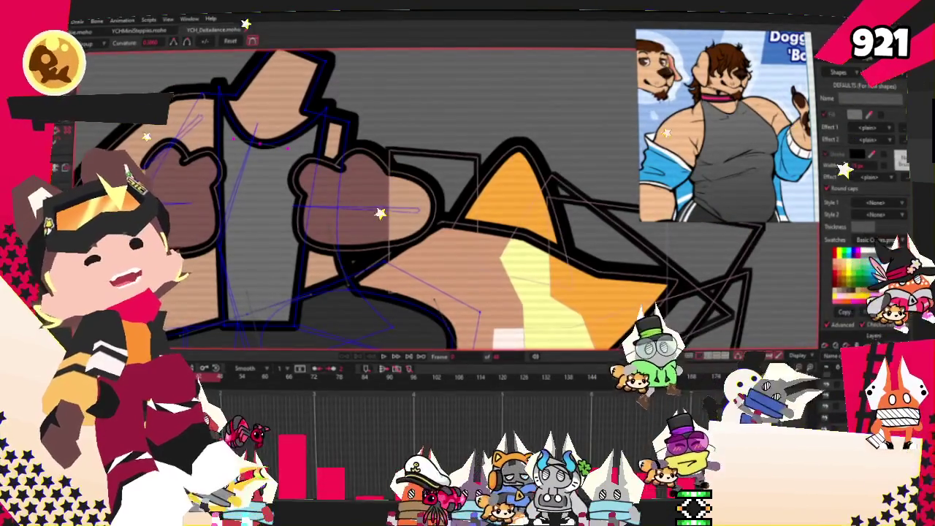
Add points along the rectangle's top edge and position them to form a scooped neckline.
{"action": "key", "text": "a"}
{"action": "scroll", "coordinate": [263, 182], "scroll_direction": "up", "scroll_amount": 1}
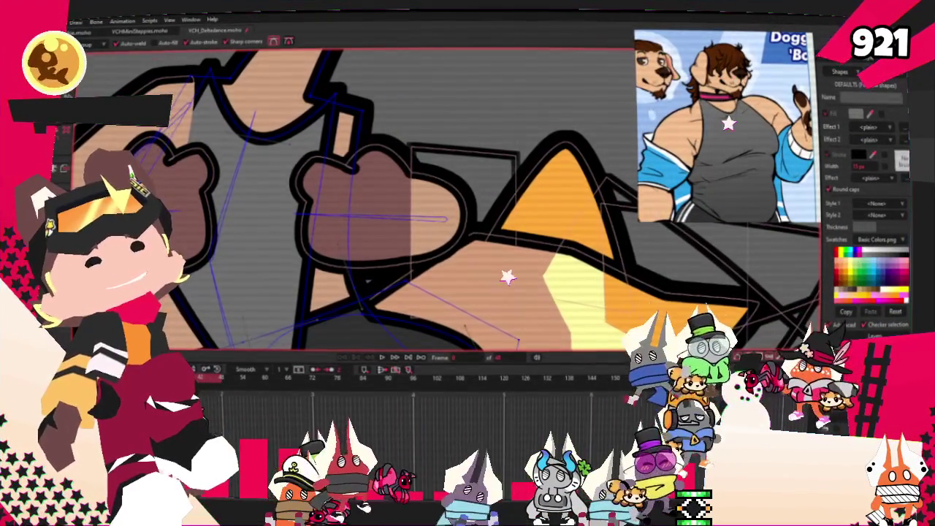
{"action": "scroll", "coordinate": [131, 95], "scroll_direction": "down", "scroll_amount": 1}
{"action": "scroll", "coordinate": [132, 95], "scroll_direction": "up", "scroll_amount": 2}
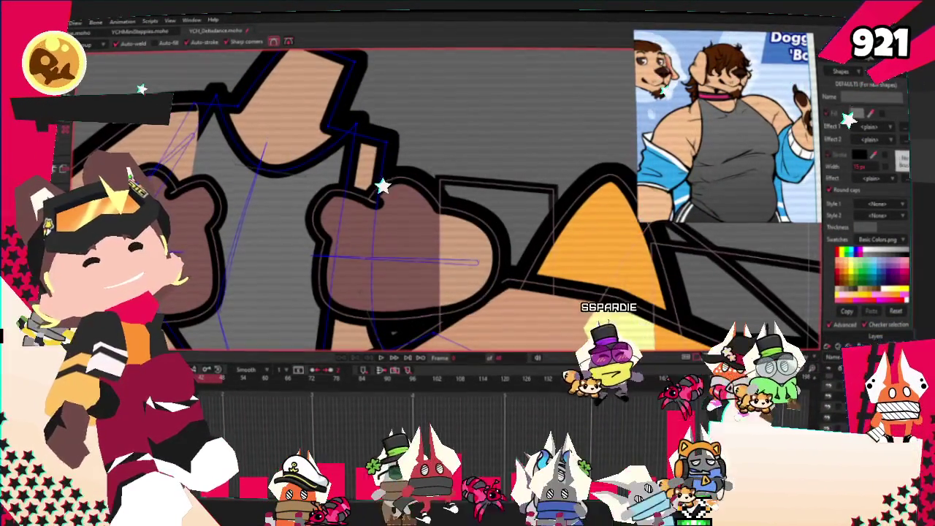
{"action": "key", "text": "t"}
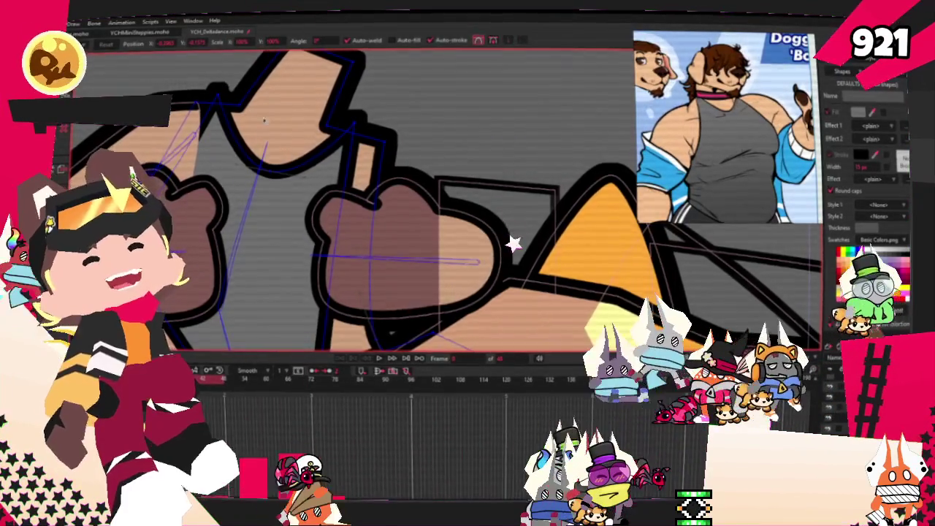
{"action": "scroll", "coordinate": [226, 81], "scroll_direction": "up", "scroll_amount": 1}
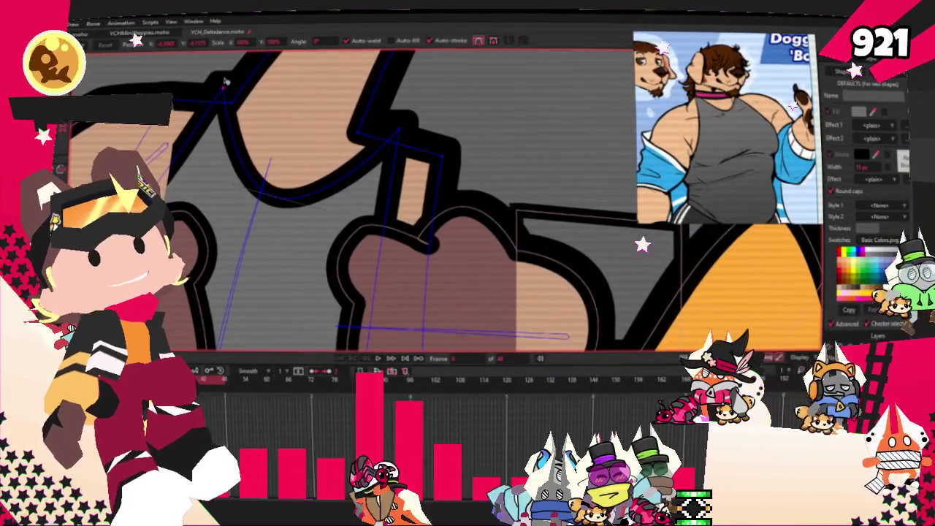
{"action": "scroll", "coordinate": [320, 80], "scroll_direction": "down", "scroll_amount": 1}
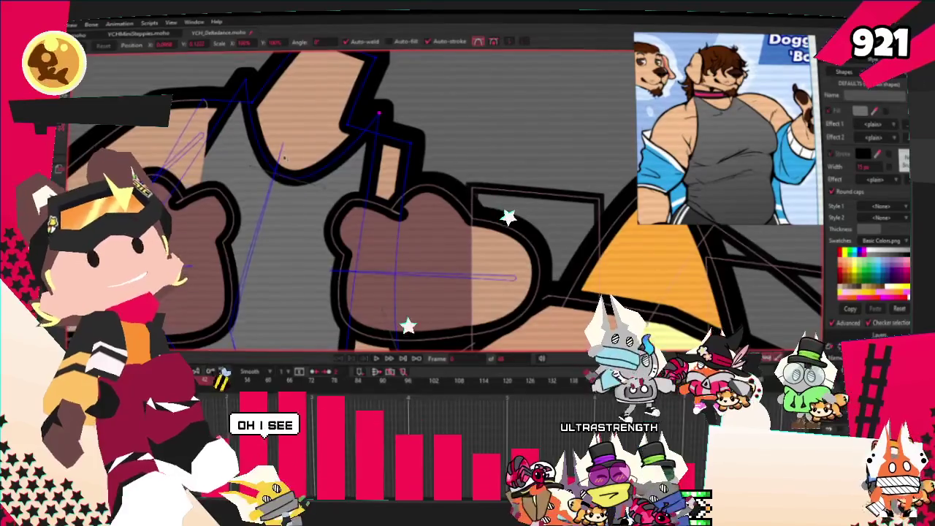
{"action": "scroll", "coordinate": [285, 160], "scroll_direction": "down", "scroll_amount": 1}
{"action": "scroll", "coordinate": [299, 106], "scroll_direction": "down", "scroll_amount": 1}
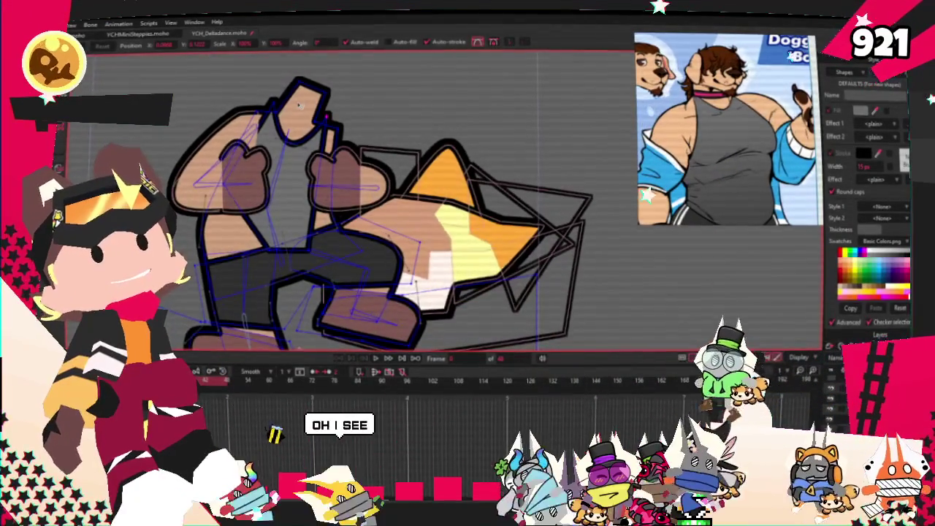
{"action": "scroll", "coordinate": [299, 106], "scroll_direction": "down", "scroll_amount": 1}
{"action": "scroll", "coordinate": [299, 106], "scroll_direction": "down", "scroll_amount": 1}
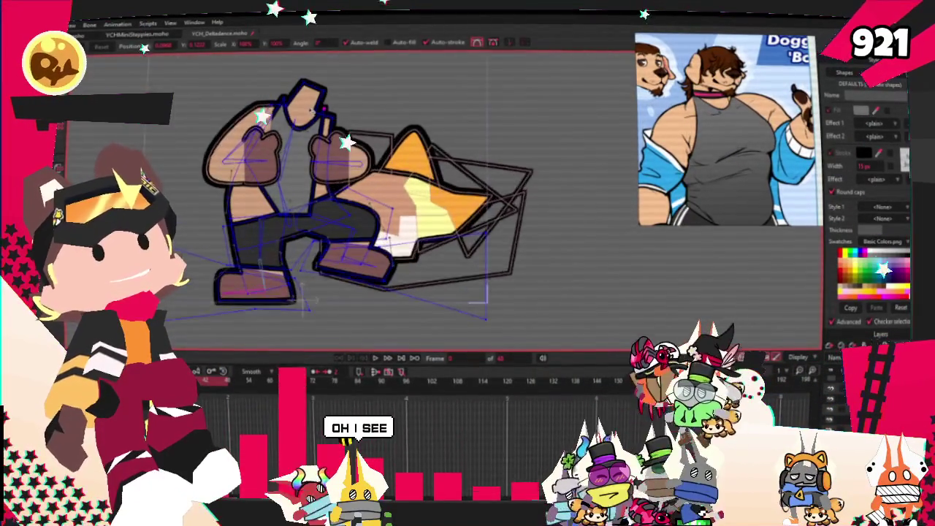
{"action": "scroll", "coordinate": [307, 95], "scroll_direction": "up", "scroll_amount": 1}
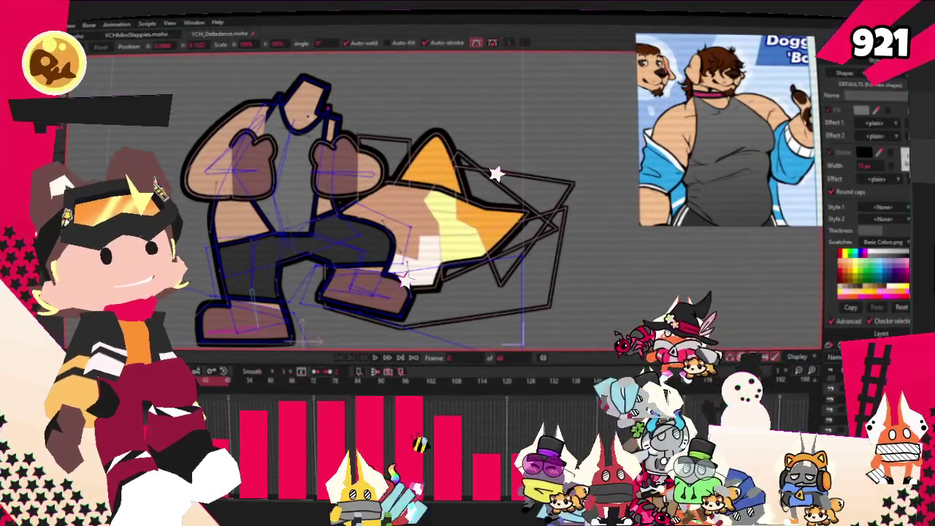
{"action": "scroll", "coordinate": [296, 121], "scroll_direction": "up", "scroll_amount": 1}
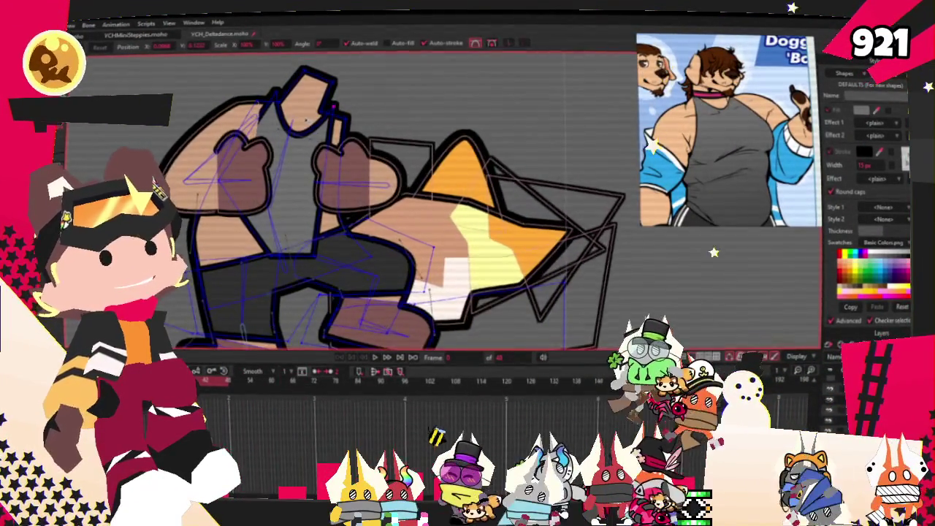
{"action": "scroll", "coordinate": [296, 122], "scroll_direction": "up", "scroll_amount": 1}
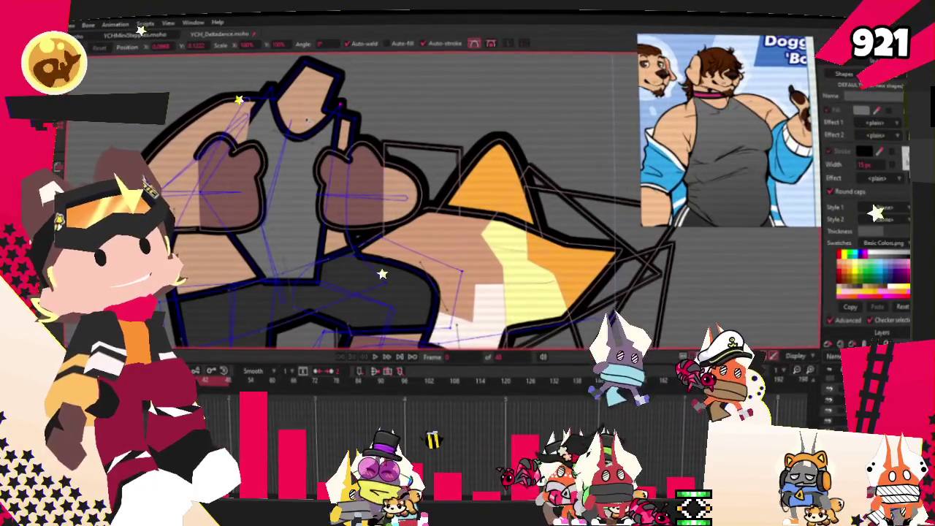
{"action": "scroll", "coordinate": [307, 121], "scroll_direction": "down", "scroll_amount": 1}
{"action": "scroll", "coordinate": [307, 120], "scroll_direction": "up", "scroll_amount": 1}
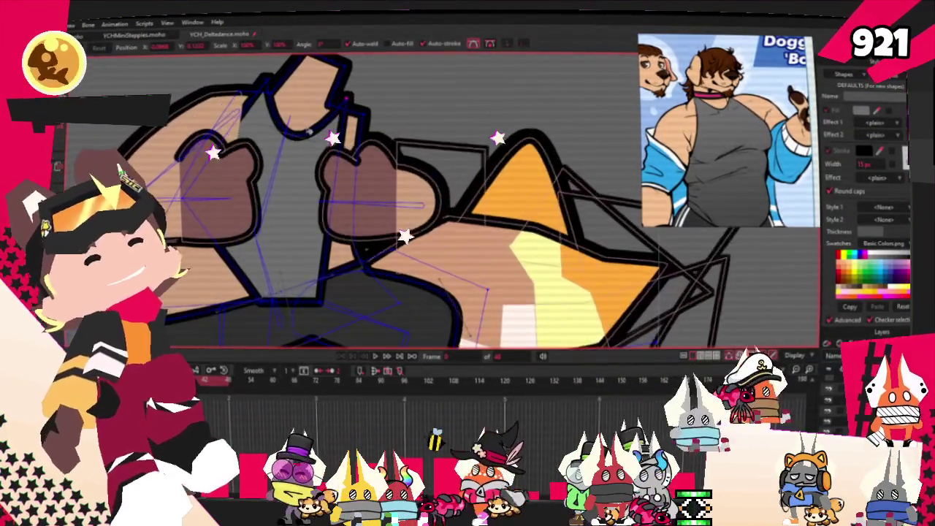
{"action": "scroll", "coordinate": [303, 131], "scroll_direction": "up", "scroll_amount": 1}
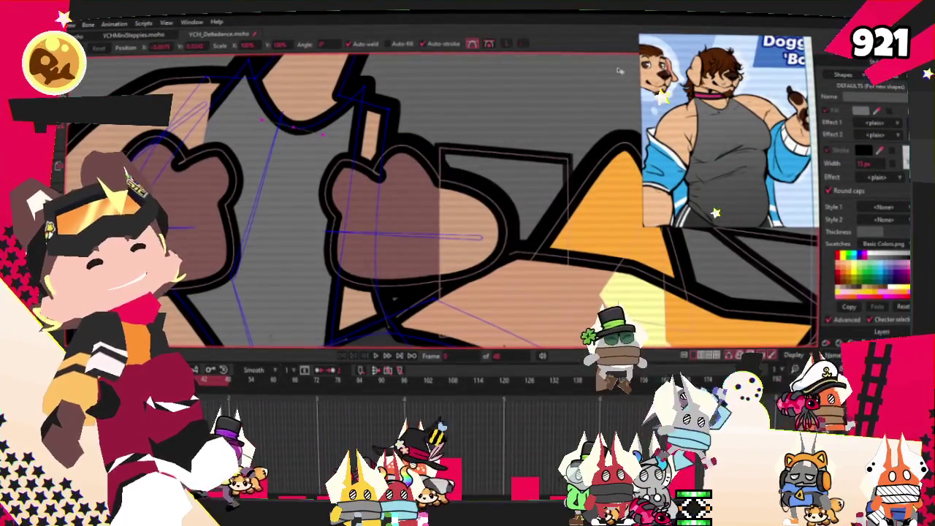
{"action": "scroll", "coordinate": [208, 67], "scroll_direction": "down", "scroll_amount": 1}
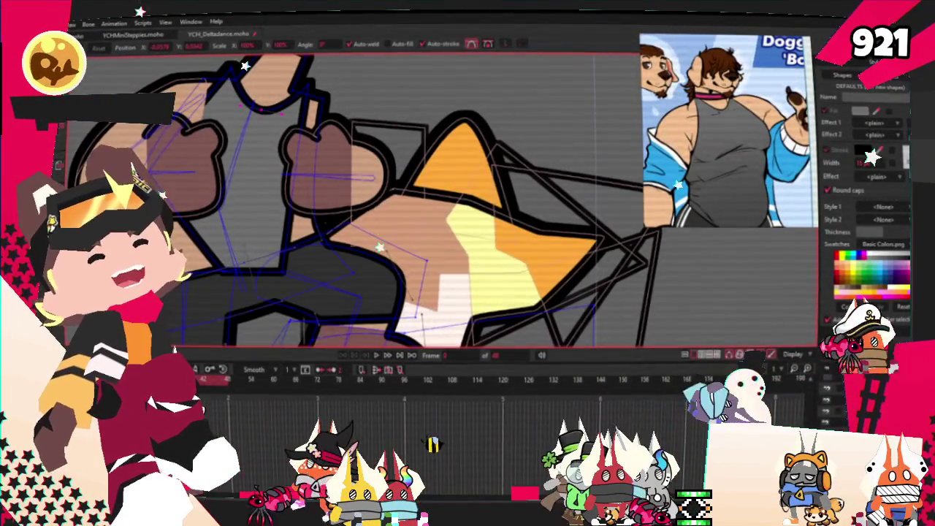
{"action": "scroll", "coordinate": [304, 110], "scroll_direction": "up", "scroll_amount": 2}
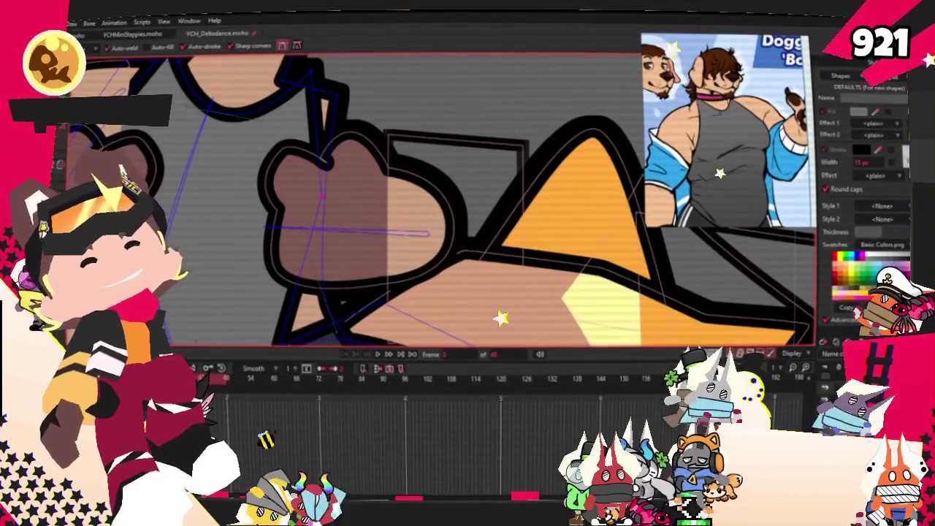
With the Curvature tool, select the outline point near the upper arm to round it.
{"action": "key", "text": "c"}
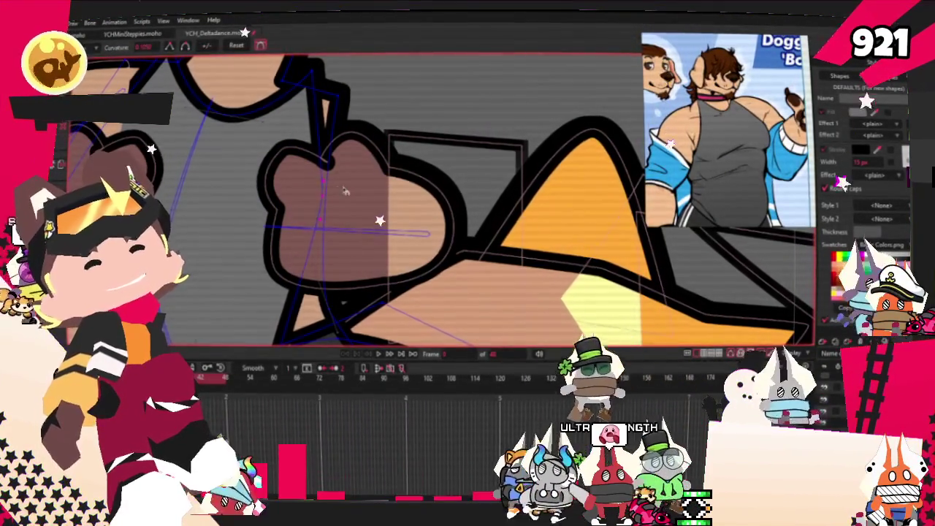
{"action": "scroll", "coordinate": [278, 175], "scroll_direction": "up", "scroll_amount": 3}
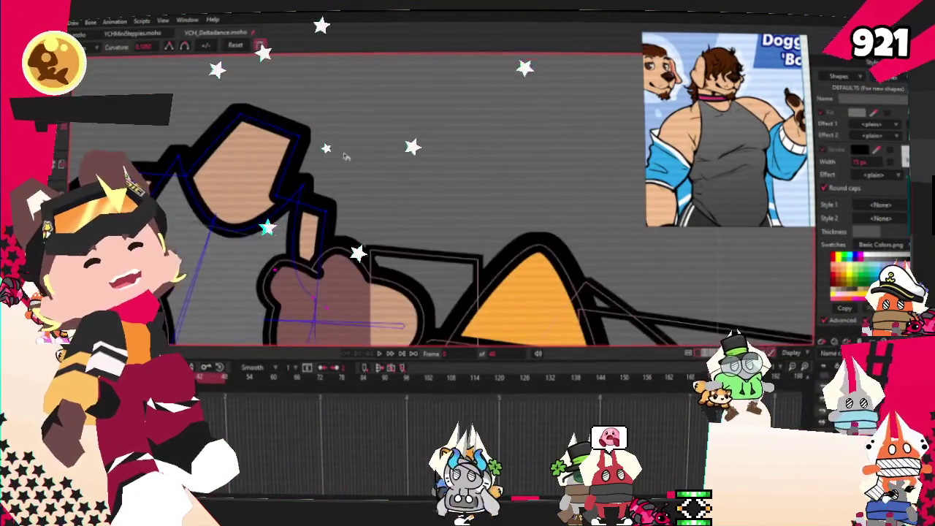
{"action": "left_click", "coordinate": [293, 186]}
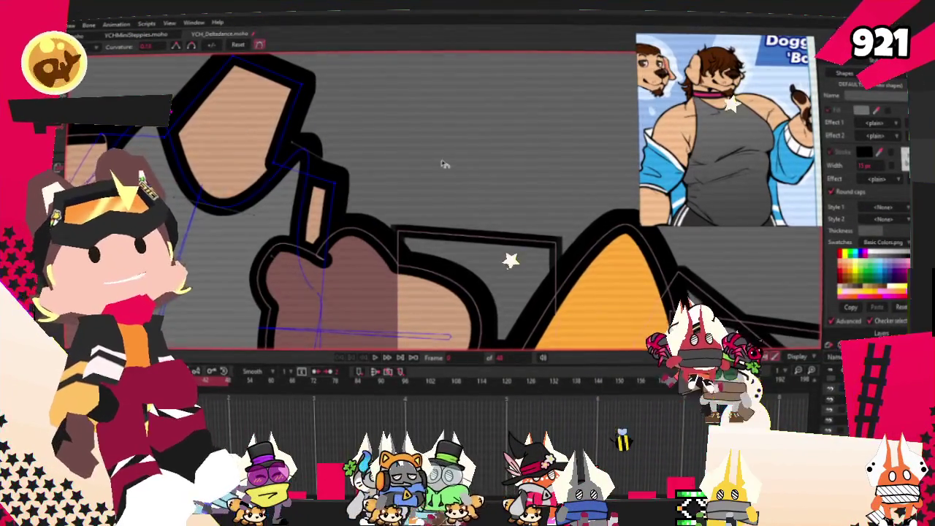
Reshape the tank top's outline at the shoulder to wrap around the arm.
{"action": "scroll", "coordinate": [448, 166], "scroll_direction": "up", "scroll_amount": 3}
{"action": "key", "text": "a"}
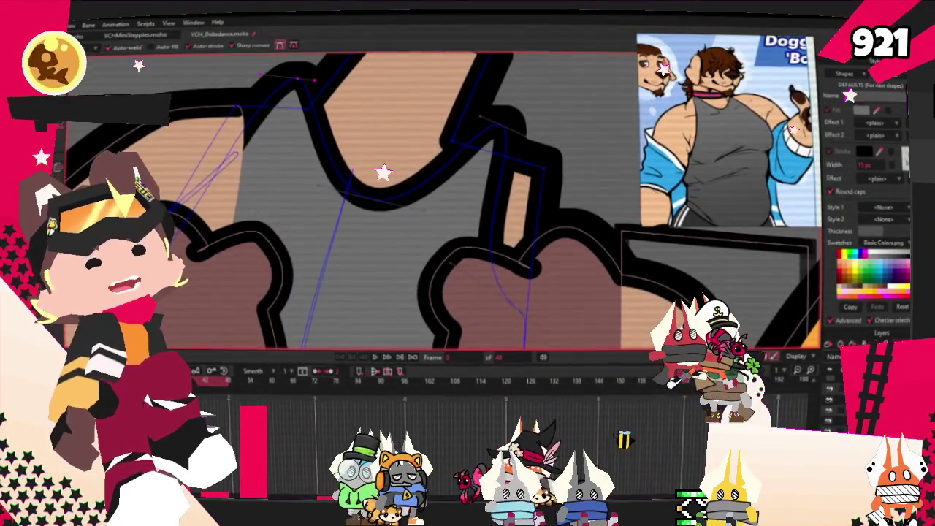
{"action": "scroll", "coordinate": [265, 88], "scroll_direction": "up", "scroll_amount": 1}
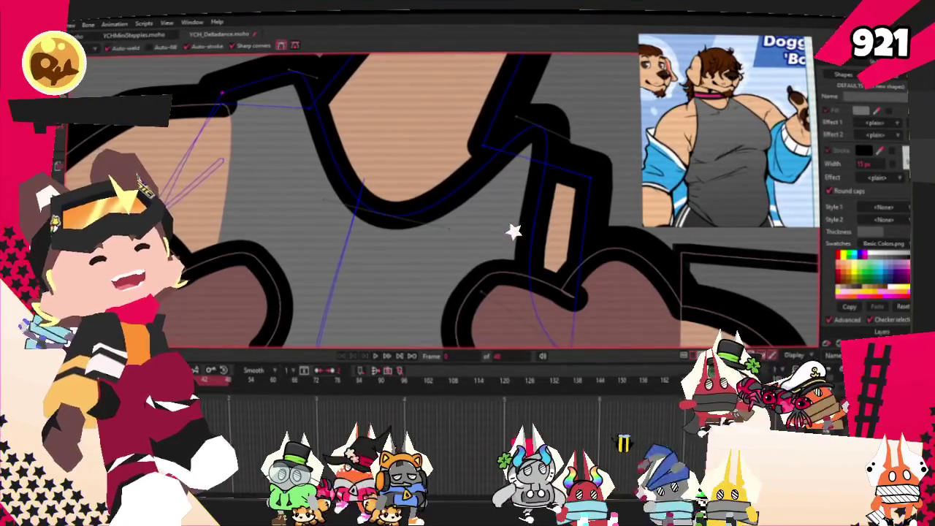
{"action": "scroll", "coordinate": [225, 90], "scroll_direction": "up", "scroll_amount": 1}
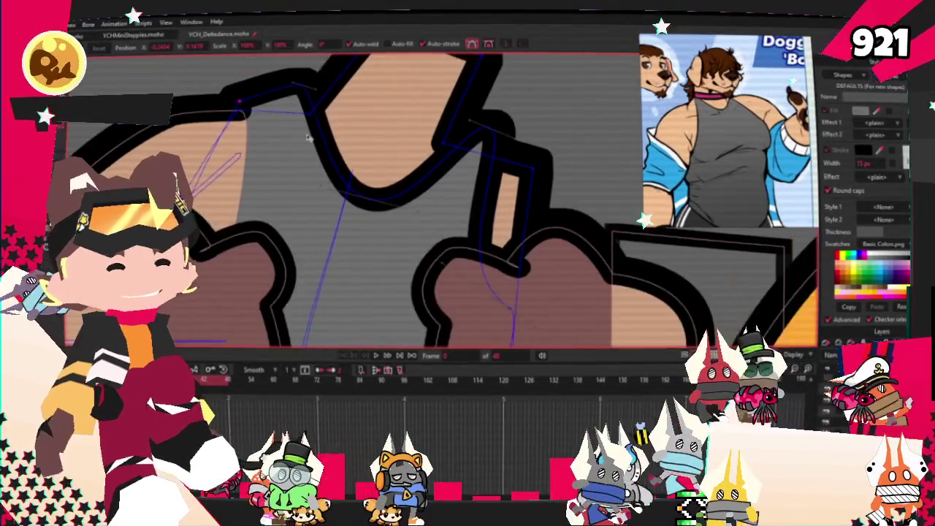
{"action": "scroll", "coordinate": [309, 101], "scroll_direction": "up", "scroll_amount": 1}
{"action": "left_click_drag", "start_coordinate": [307, 83], "coordinate": [302, 88]}
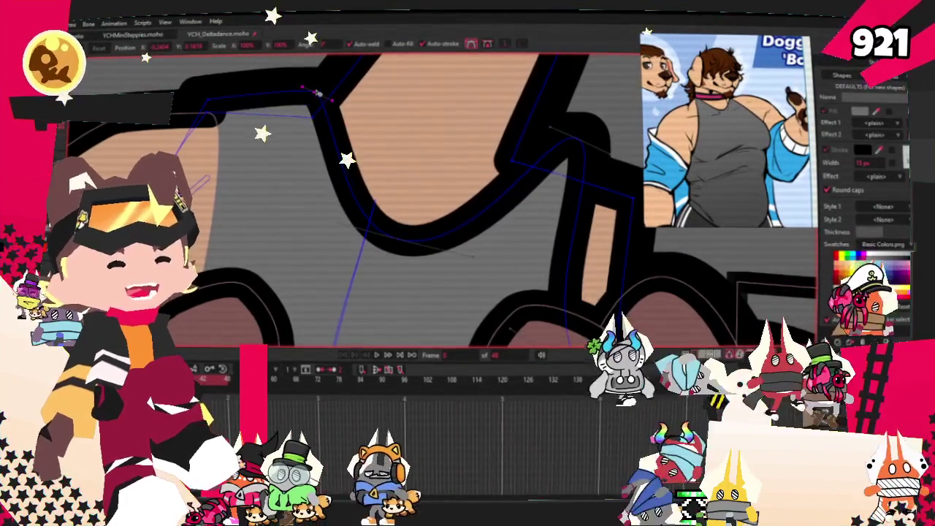
{"action": "scroll", "coordinate": [432, 249], "scroll_direction": "up", "scroll_amount": 2}
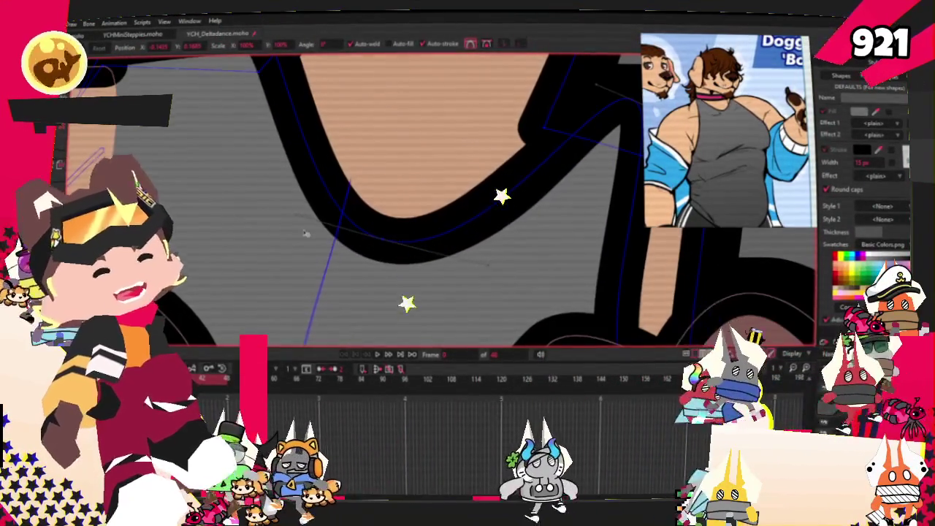
{"action": "scroll", "coordinate": [294, 227], "scroll_direction": "down", "scroll_amount": 1}
{"action": "scroll", "coordinate": [295, 226], "scroll_direction": "down", "scroll_amount": 1}
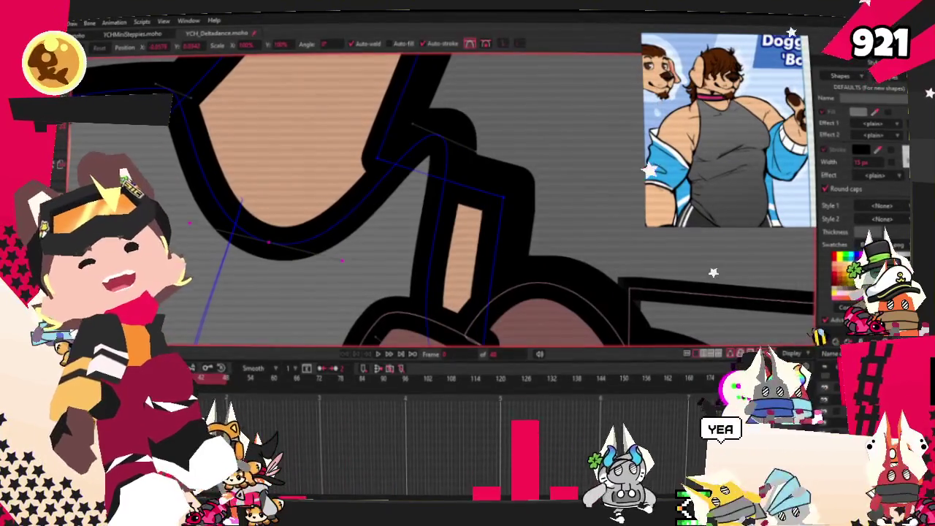
{"action": "scroll", "coordinate": [313, 161], "scroll_direction": "up", "scroll_amount": 1}
{"action": "scroll", "coordinate": [313, 160], "scroll_direction": "down", "scroll_amount": 2}
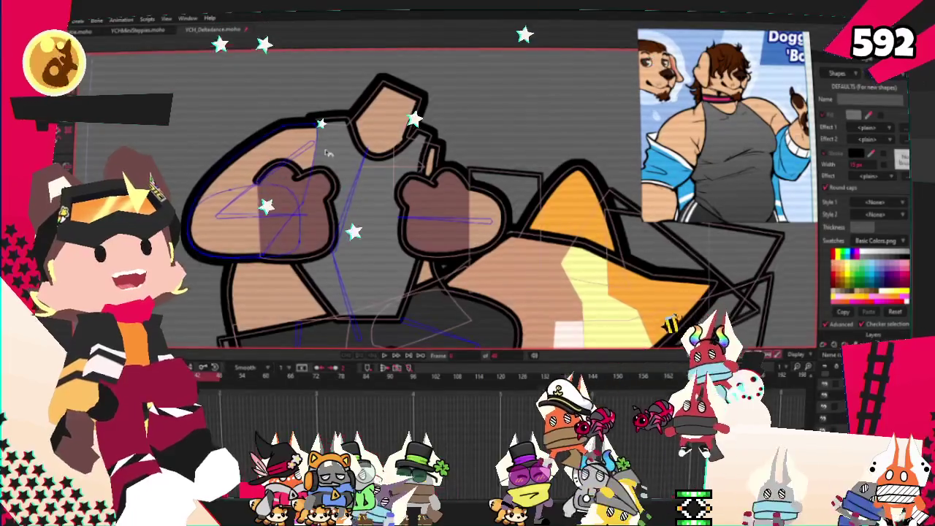
{"action": "scroll", "coordinate": [312, 161], "scroll_direction": "up", "scroll_amount": 1}
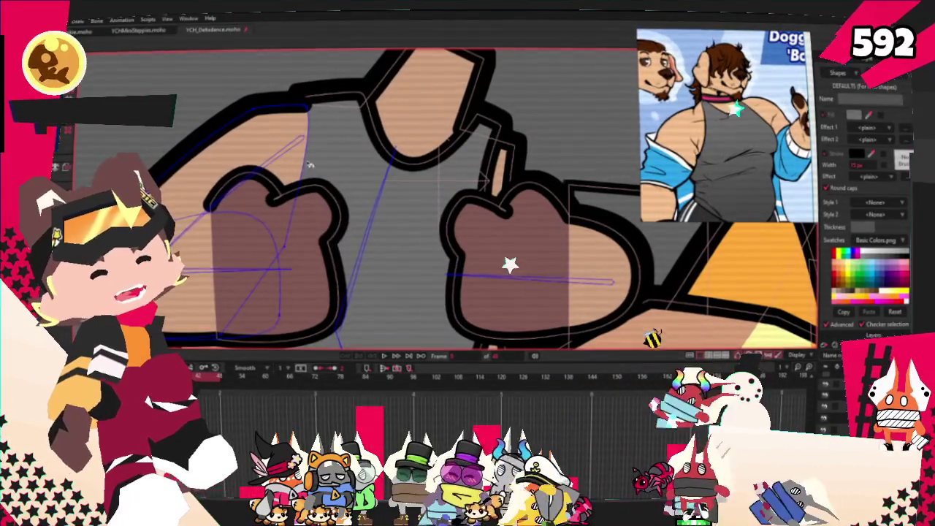
Select the left arm's fill shape to check how it sits against the tank top.
{"action": "key", "text": "q"}
{"action": "left_click", "coordinate": [312, 159]}
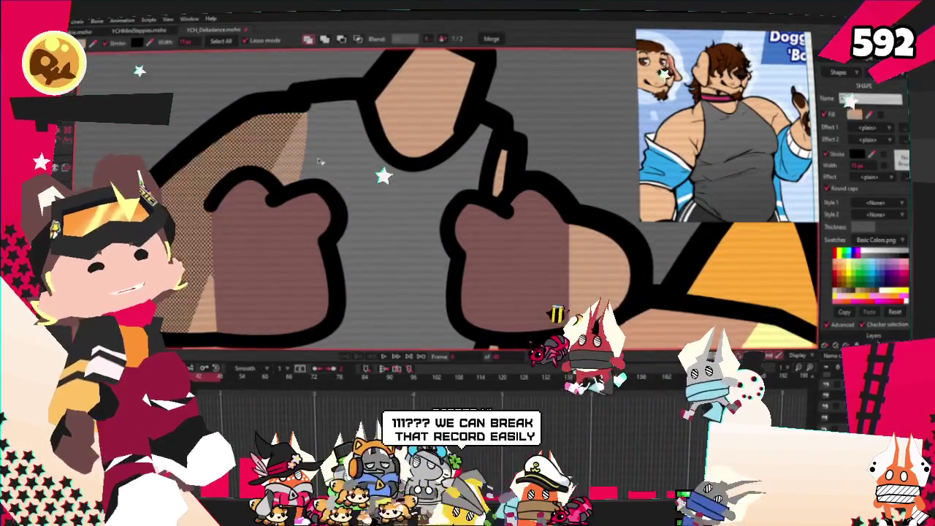
{"action": "key", "text": "t"}
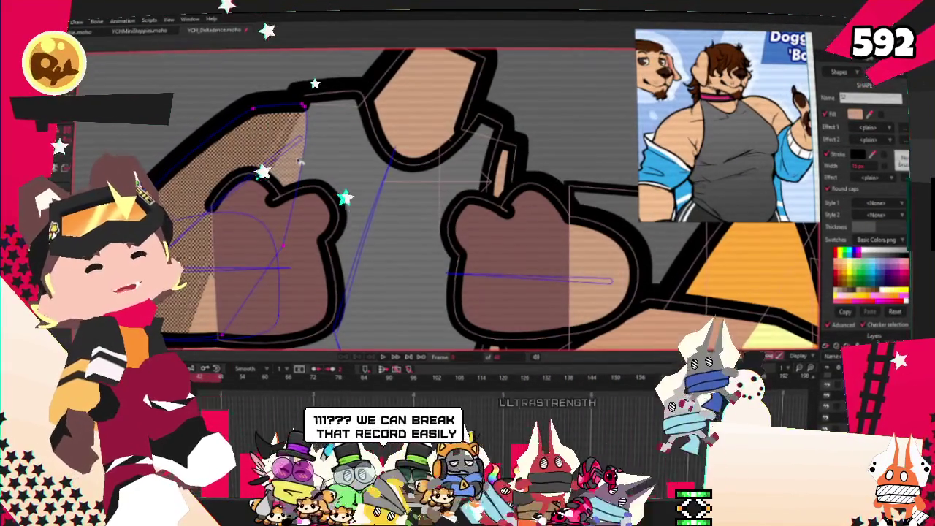
{"action": "scroll", "coordinate": [301, 107], "scroll_direction": "up", "scroll_amount": 2}
{"action": "scroll", "coordinate": [334, 159], "scroll_direction": "down", "scroll_amount": 1}
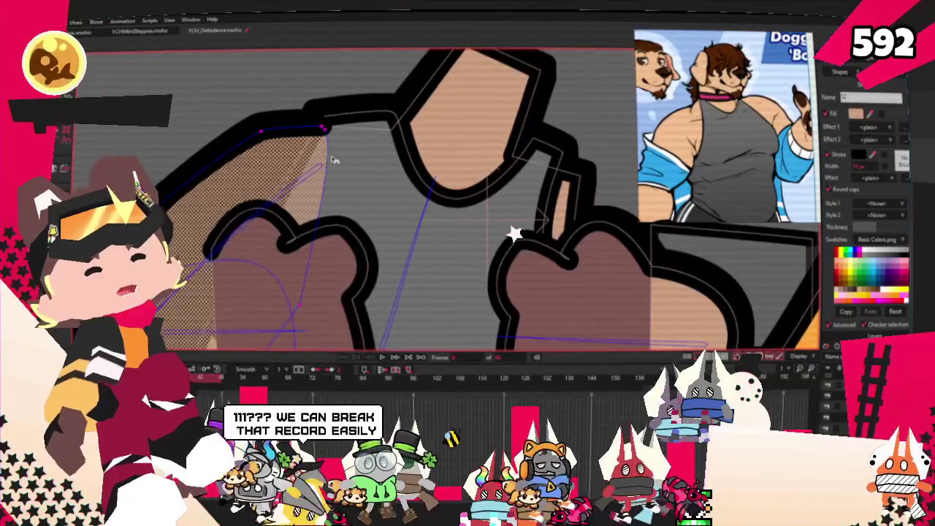
{"action": "scroll", "coordinate": [295, 257], "scroll_direction": "up", "scroll_amount": 1}
{"action": "scroll", "coordinate": [295, 257], "scroll_direction": "down", "scroll_amount": 2}
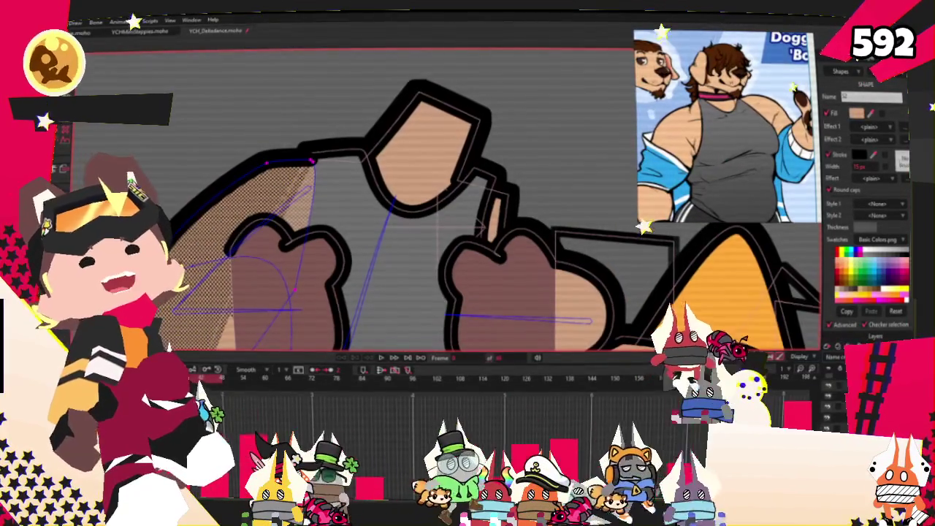
{"action": "scroll", "coordinate": [292, 287], "scroll_direction": "up", "scroll_amount": 1}
{"action": "scroll", "coordinate": [292, 287], "scroll_direction": "down", "scroll_amount": 2}
{"action": "scroll", "coordinate": [288, 271], "scroll_direction": "up", "scroll_amount": 2}
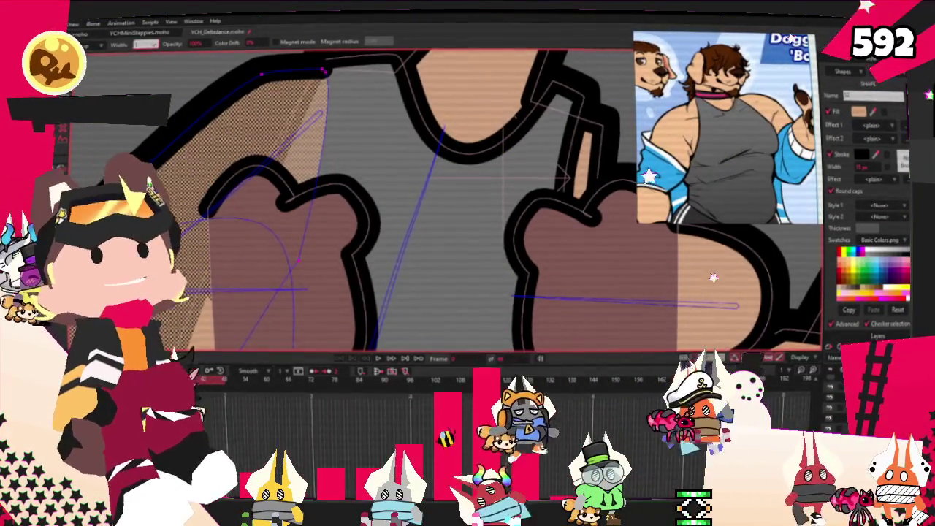
{"action": "scroll", "coordinate": [226, 131], "scroll_direction": "down", "scroll_amount": 2}
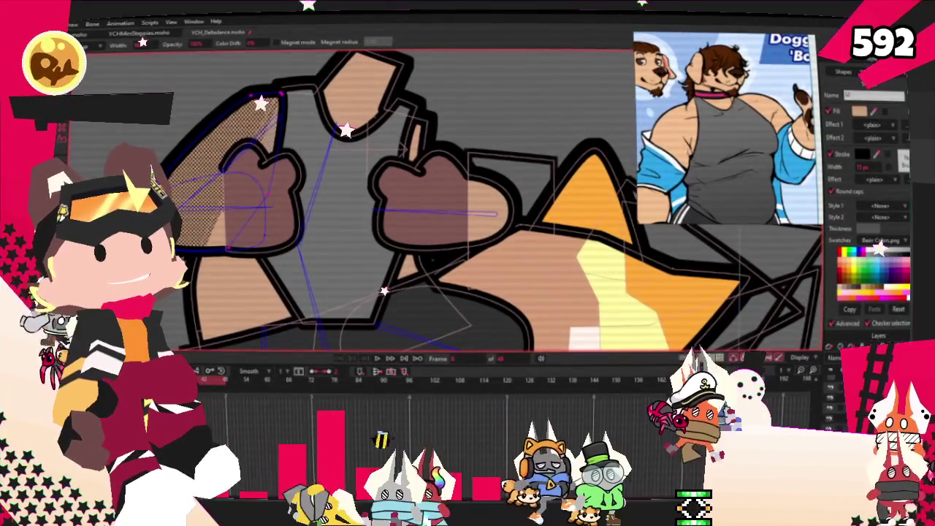
Play the dance animation to check the tank top fits during movement.
{"action": "key", "text": "g"}
{"action": "scroll", "coordinate": [310, 245], "scroll_direction": "down", "scroll_amount": 1}
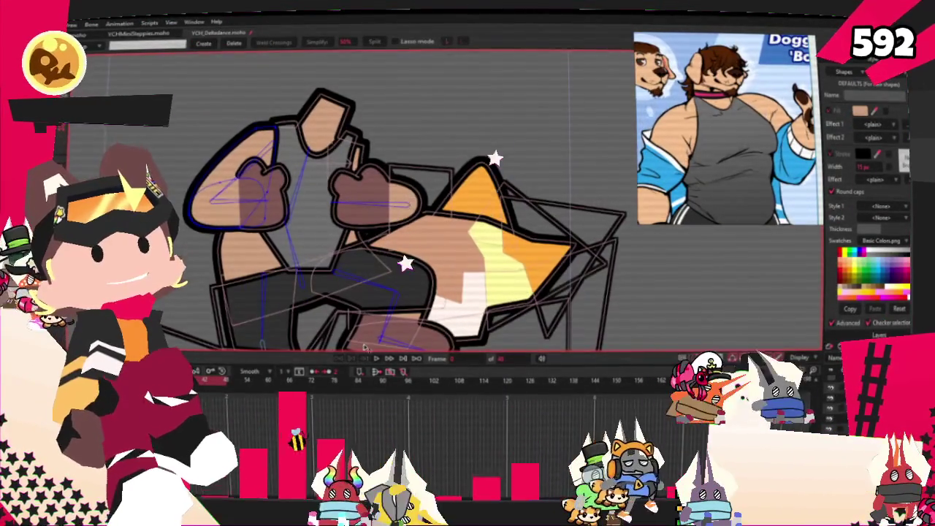
{"action": "left_click", "coordinate": [375, 359]}
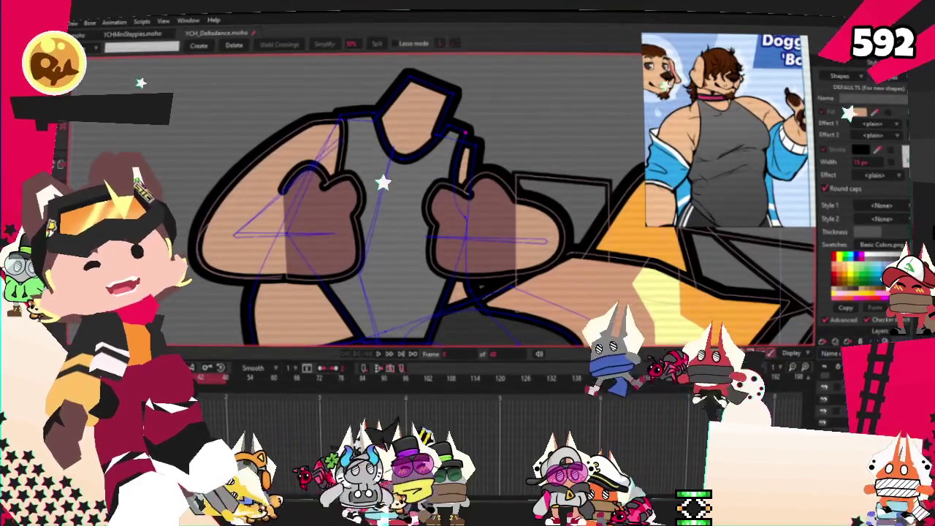
{"action": "key", "text": "t"}
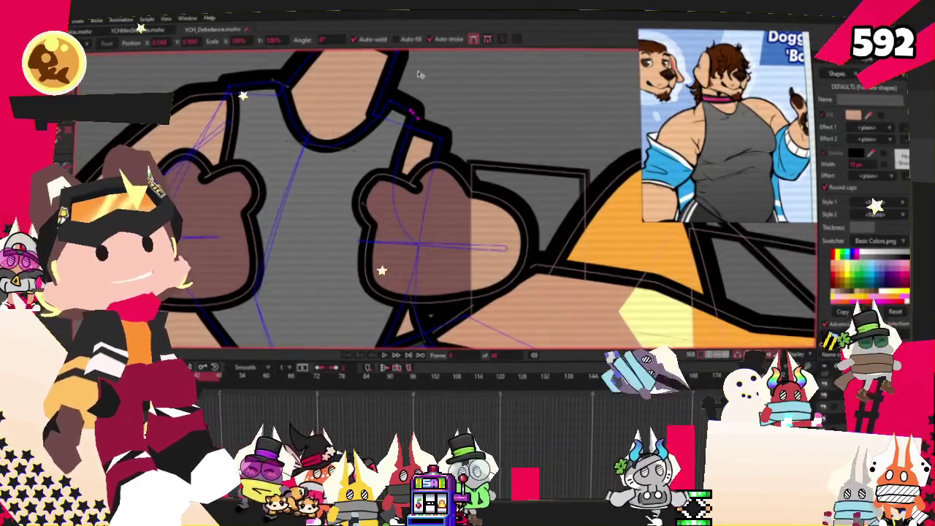
Extend the tank top outline over the skin wedge beside the hand, then clear the selection.
{"action": "scroll", "coordinate": [421, 73], "scroll_direction": "down", "scroll_amount": 3}
{"action": "scroll", "coordinate": [420, 74], "scroll_direction": "down", "scroll_amount": 3}
{"action": "scroll", "coordinate": [420, 74], "scroll_direction": "down", "scroll_amount": 2}
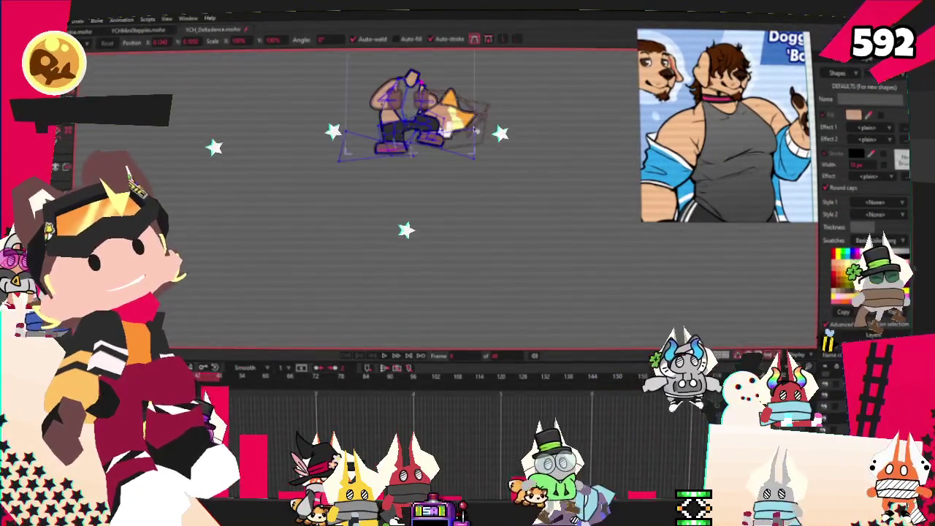
{"action": "scroll", "coordinate": [331, 171], "scroll_direction": "up", "scroll_amount": 2}
{"action": "scroll", "coordinate": [331, 171], "scroll_direction": "up", "scroll_amount": 3}
{"action": "scroll", "coordinate": [330, 171], "scroll_direction": "up", "scroll_amount": 4}
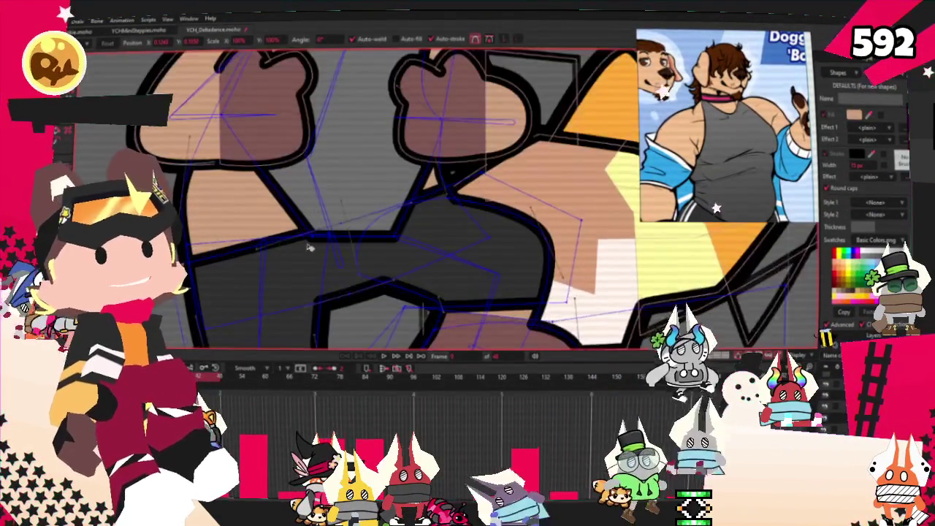
{"action": "key", "text": "a"}
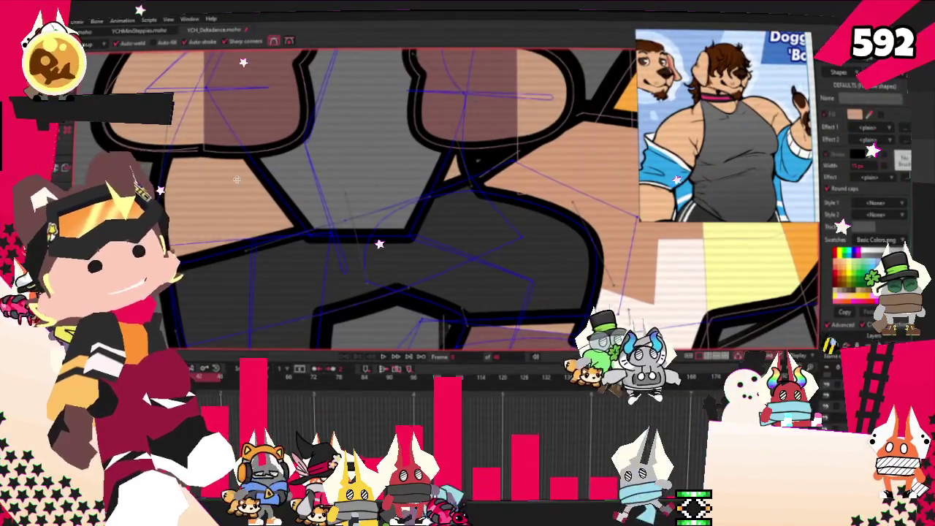
{"action": "scroll", "coordinate": [426, 243], "scroll_direction": "down", "scroll_amount": 1}
{"action": "scroll", "coordinate": [426, 243], "scroll_direction": "down", "scroll_amount": 1}
{"action": "scroll", "coordinate": [425, 243], "scroll_direction": "up", "scroll_amount": 2}
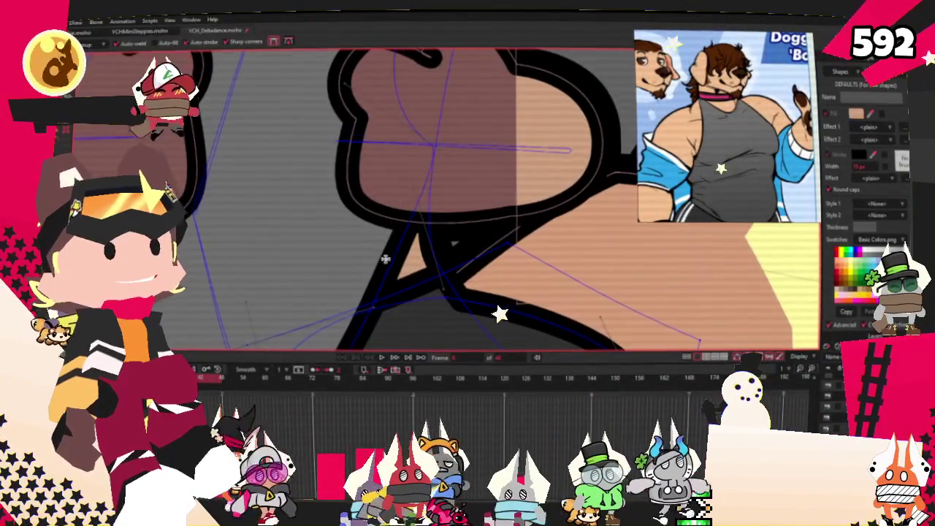
{"action": "left_click_drag", "start_coordinate": [397, 281], "coordinate": [455, 271]}
{"action": "scroll", "coordinate": [449, 259], "scroll_direction": "down", "scroll_amount": 2}
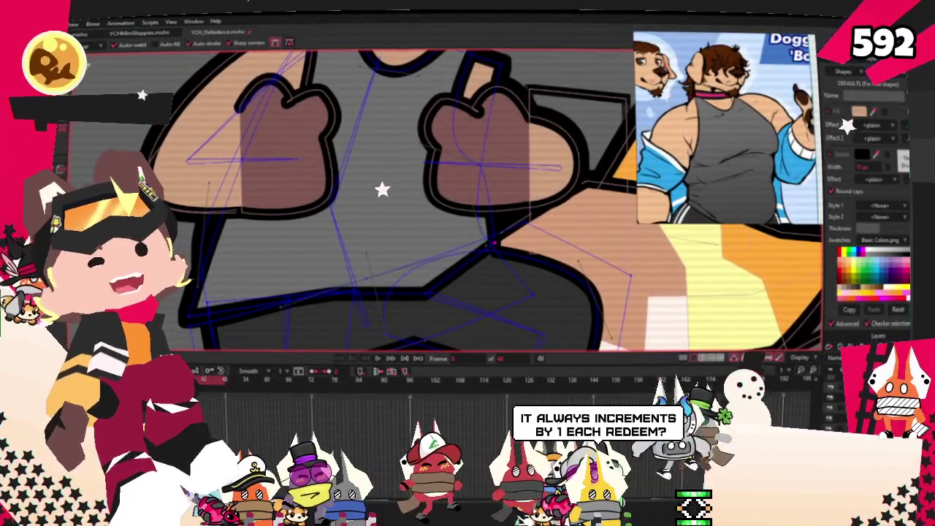
{"action": "scroll", "coordinate": [382, 274], "scroll_direction": "up", "scroll_amount": 3}
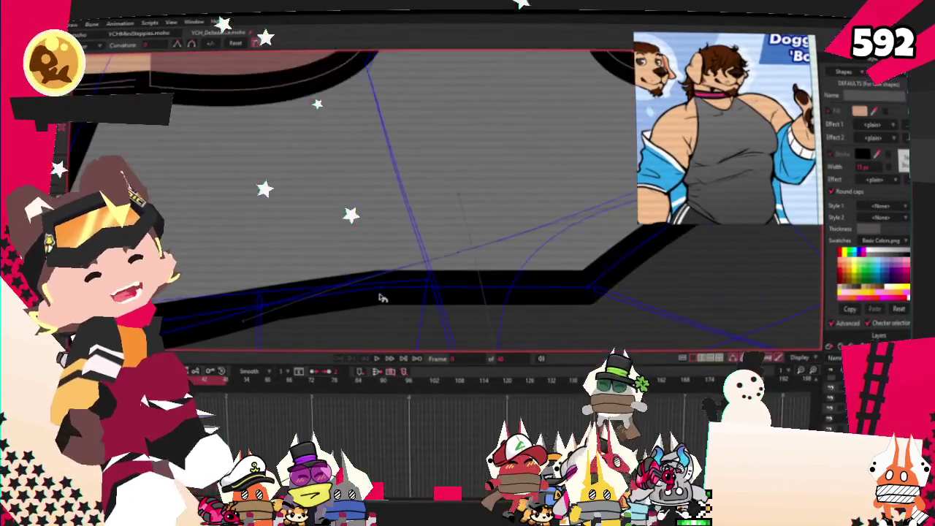
{"action": "scroll", "coordinate": [513, 249], "scroll_direction": "down", "scroll_amount": 2}
{"action": "left_click", "coordinate": [231, 266]}
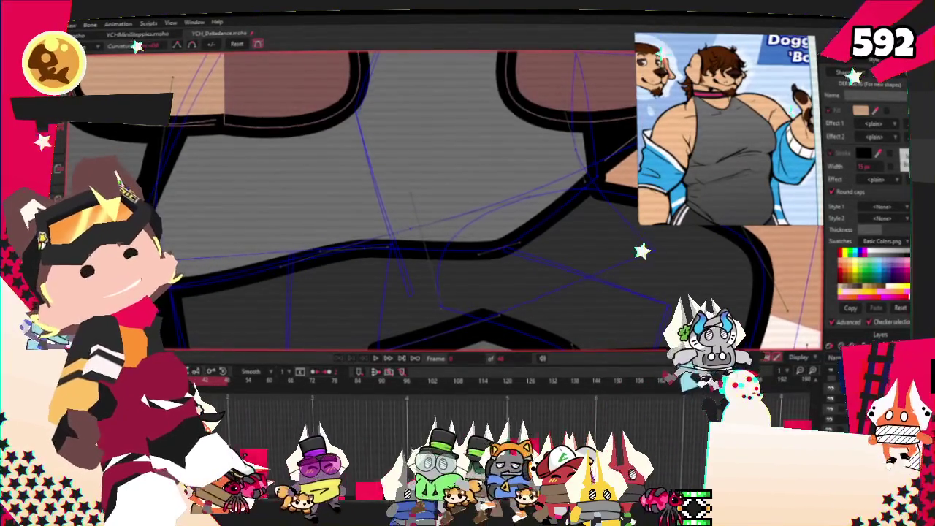
{"action": "scroll", "coordinate": [351, 197], "scroll_direction": "down", "scroll_amount": 1}
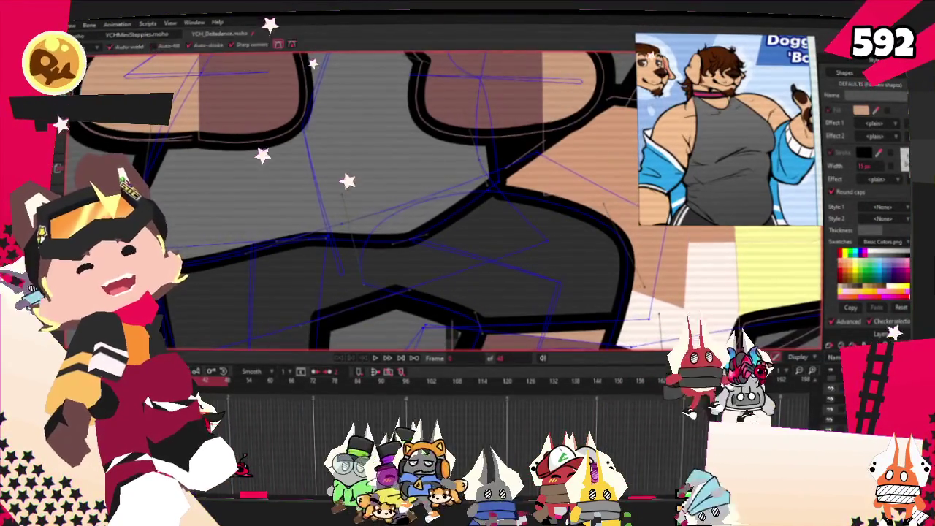
Lower the tank top's bottom hem so it curves across the waist above the pants.
{"action": "key", "text": "a"}
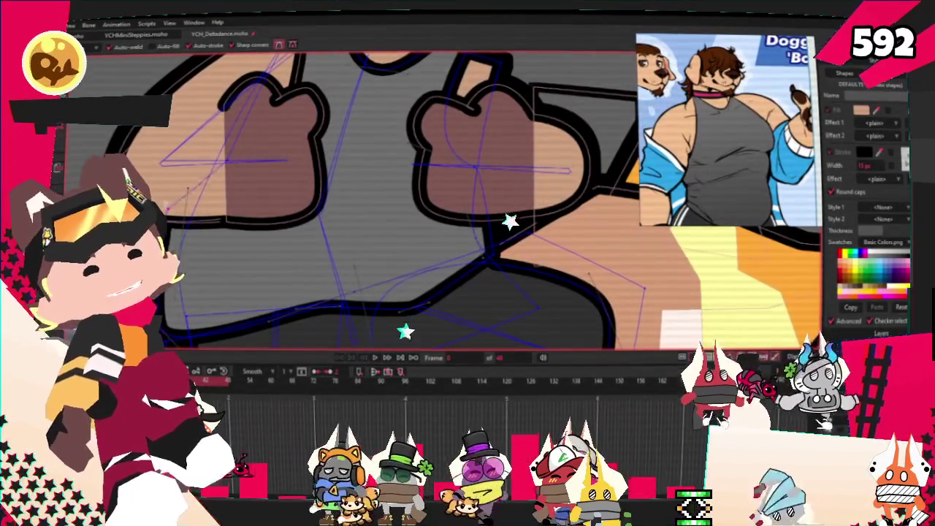
{"action": "scroll", "coordinate": [438, 201], "scroll_direction": "up", "scroll_amount": 1}
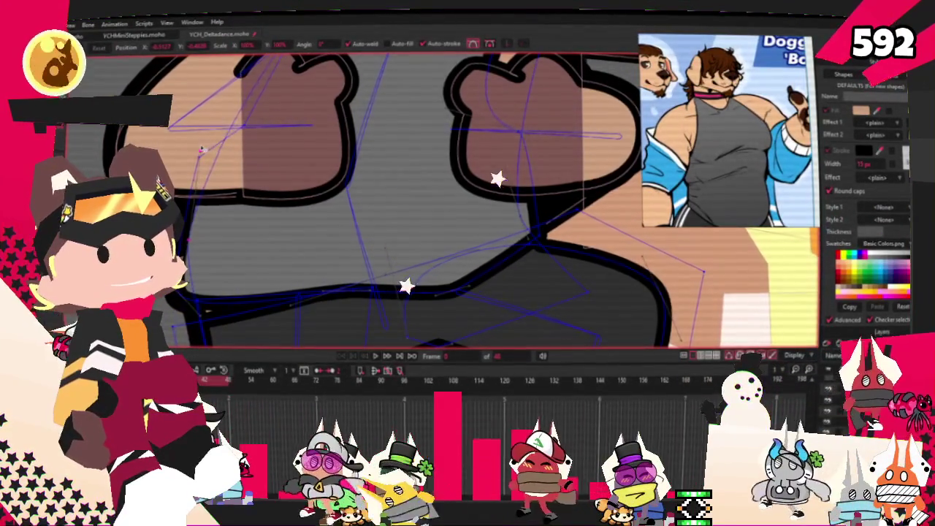
{"action": "scroll", "coordinate": [206, 149], "scroll_direction": "up", "scroll_amount": 3}
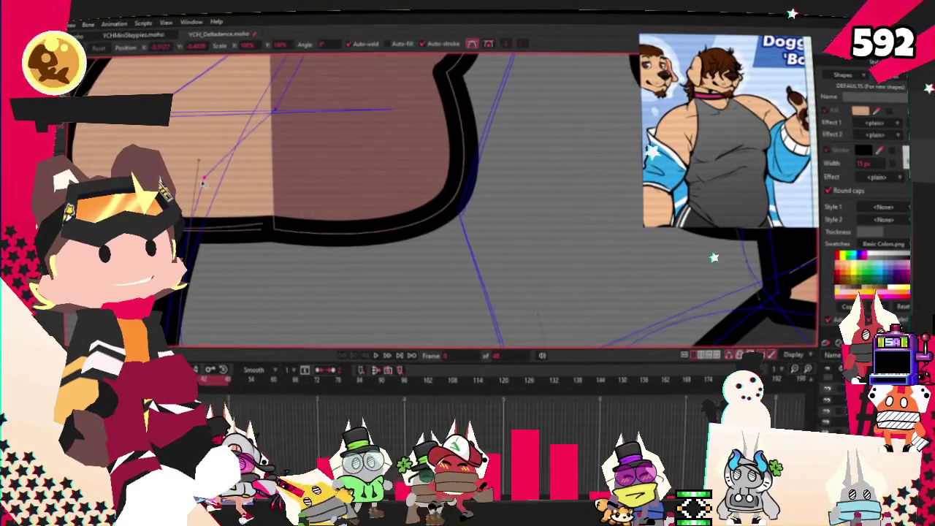
{"action": "scroll", "coordinate": [204, 179], "scroll_direction": "down", "scroll_amount": 3}
{"action": "scroll", "coordinate": [365, 256], "scroll_direction": "up", "scroll_amount": 3}
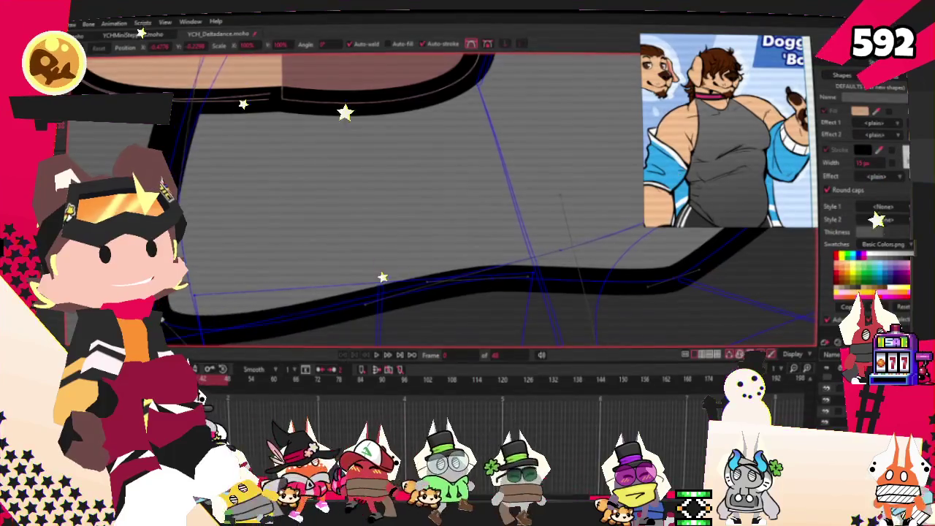
{"action": "scroll", "coordinate": [334, 268], "scroll_direction": "down", "scroll_amount": 3}
{"action": "scroll", "coordinate": [398, 232], "scroll_direction": "up", "scroll_amount": 3}
{"action": "left_click_drag", "start_coordinate": [357, 233], "coordinate": [310, 263]}
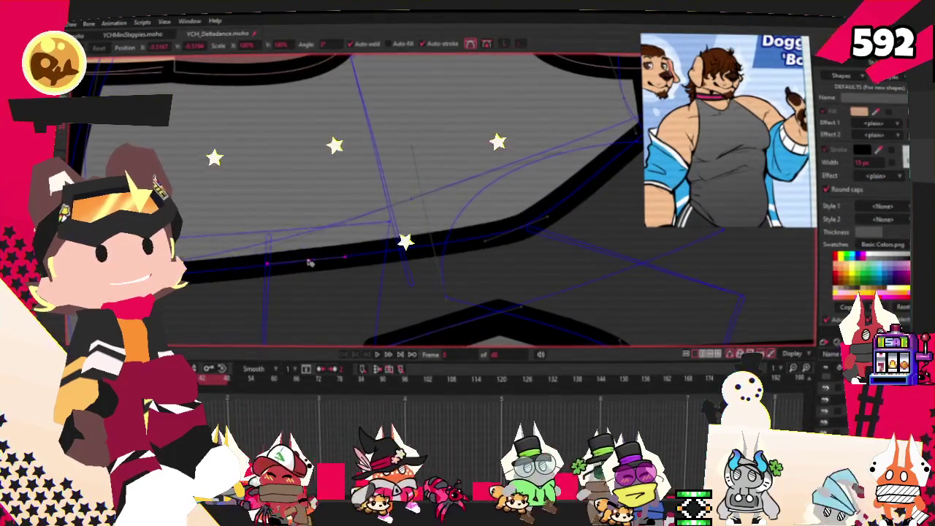
{"action": "scroll", "coordinate": [319, 257], "scroll_direction": "down", "scroll_amount": 3}
{"action": "scroll", "coordinate": [339, 259], "scroll_direction": "up", "scroll_amount": 3}
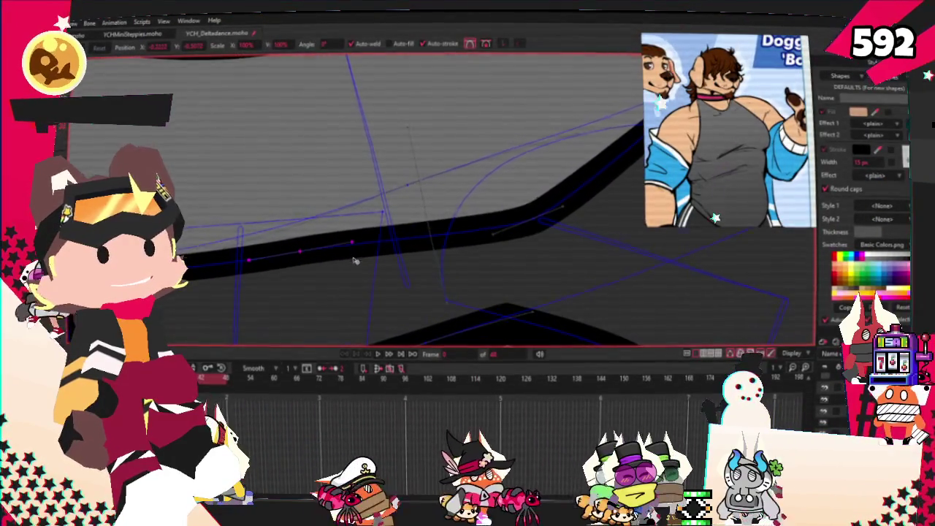
{"action": "scroll", "coordinate": [463, 253], "scroll_direction": "down", "scroll_amount": 2}
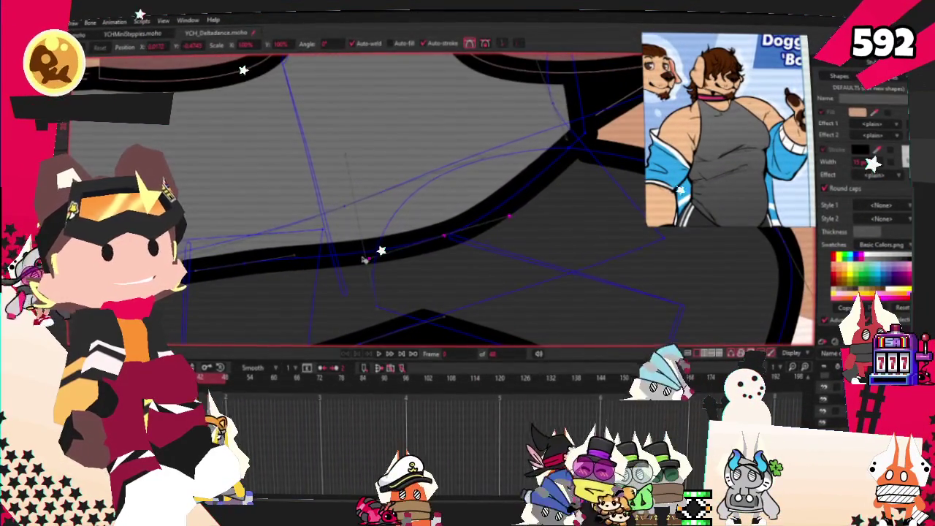
{"action": "scroll", "coordinate": [507, 219], "scroll_direction": "down", "scroll_amount": 3}
{"action": "scroll", "coordinate": [469, 199], "scroll_direction": "down", "scroll_amount": 3}
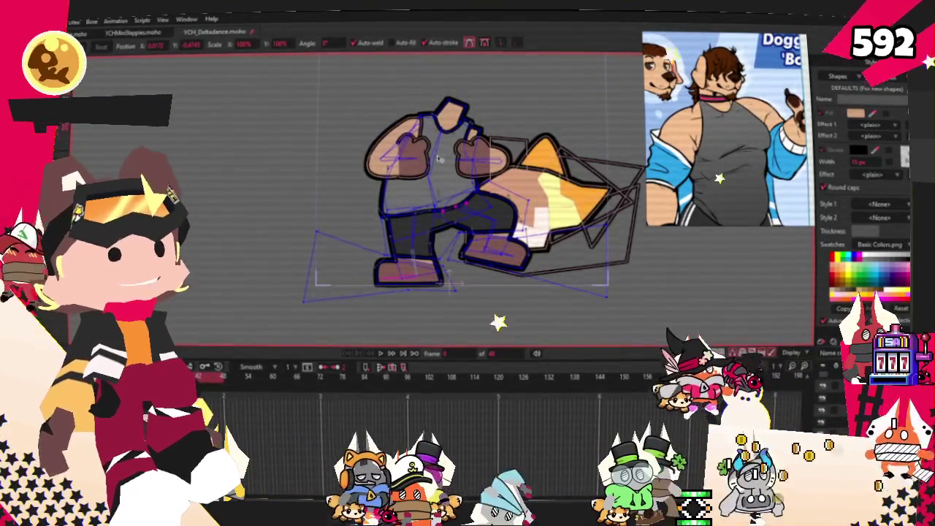
{"action": "scroll", "coordinate": [439, 158], "scroll_direction": "down", "scroll_amount": 2}
{"action": "scroll", "coordinate": [439, 159], "scroll_direction": "up", "scroll_amount": 2}
{"action": "scroll", "coordinate": [439, 158], "scroll_direction": "down", "scroll_amount": 2}
{"action": "scroll", "coordinate": [439, 159], "scroll_direction": "up", "scroll_amount": 3}
{"action": "scroll", "coordinate": [432, 153], "scroll_direction": "up", "scroll_amount": 2}
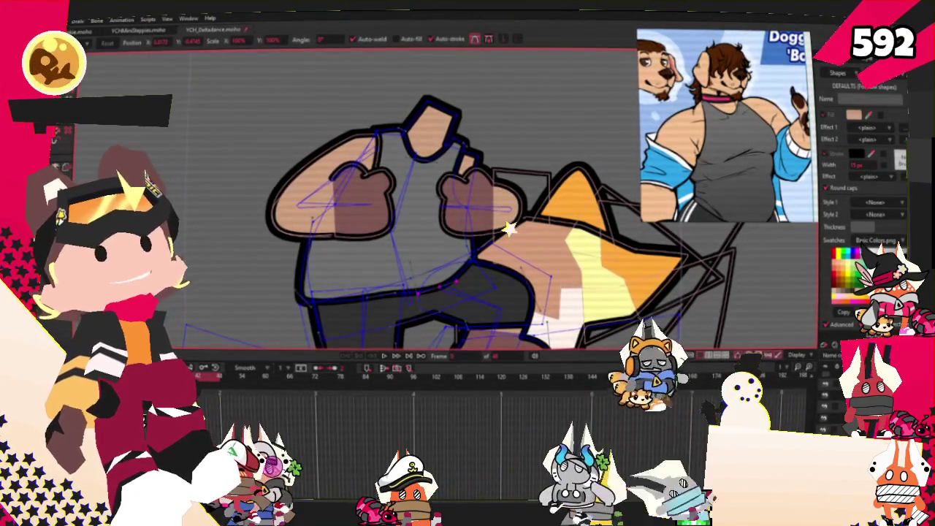
{"action": "left_click", "coordinate": [382, 354]}
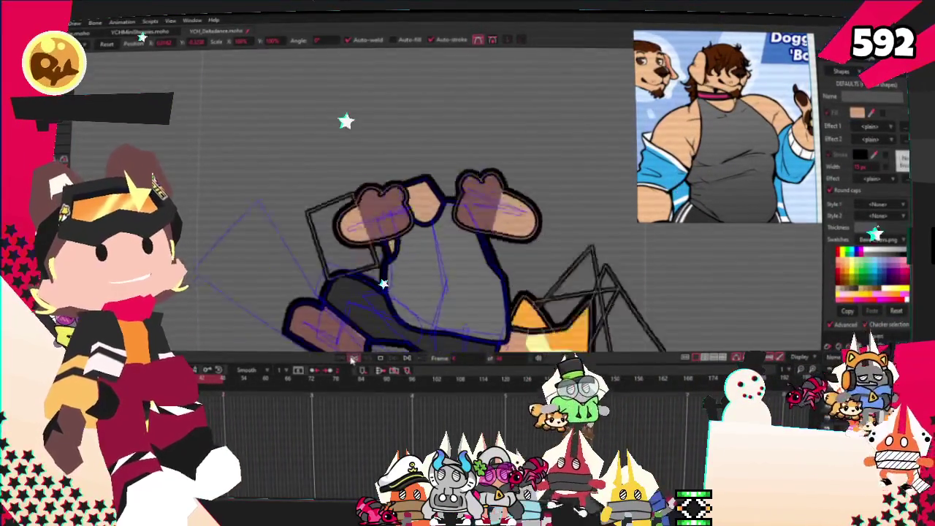
{"action": "scroll", "coordinate": [89, 87], "scroll_direction": "up", "scroll_amount": 5}
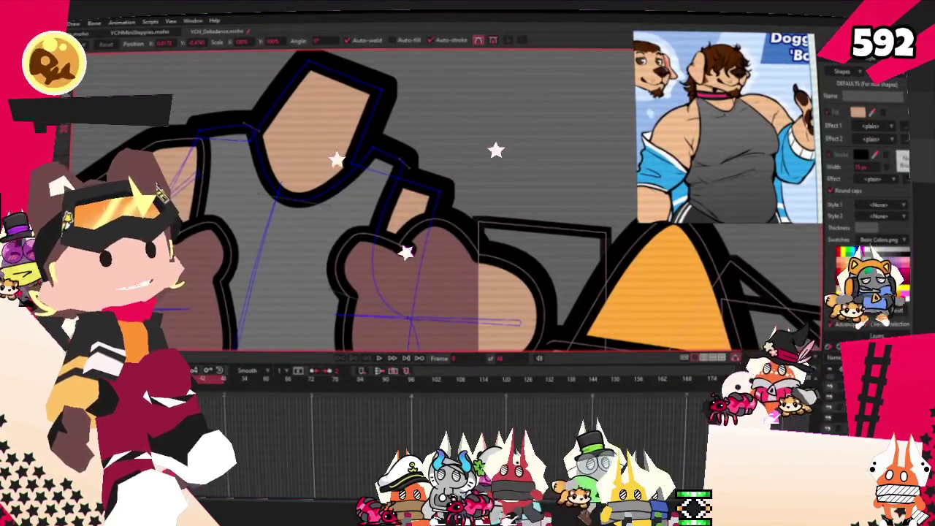
{"action": "key", "text": "c"}
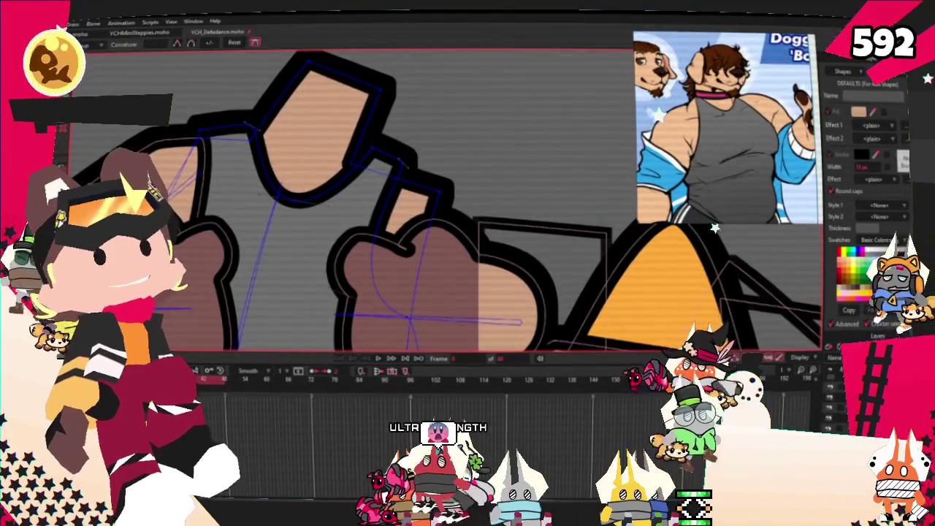
{"action": "key", "text": "t"}
{"action": "scroll", "coordinate": [257, 150], "scroll_direction": "up", "scroll_amount": 2}
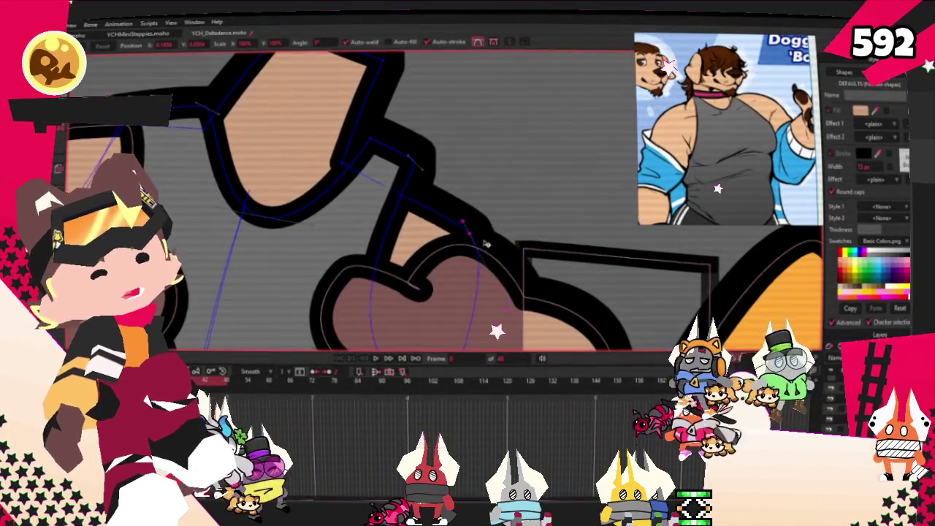
{"action": "scroll", "coordinate": [399, 189], "scroll_direction": "down", "scroll_amount": 3}
{"action": "scroll", "coordinate": [399, 189], "scroll_direction": "up", "scroll_amount": 3}
{"action": "scroll", "coordinate": [399, 190], "scroll_direction": "down", "scroll_amount": 4}
{"action": "scroll", "coordinate": [259, 299], "scroll_direction": "up", "scroll_amount": 2}
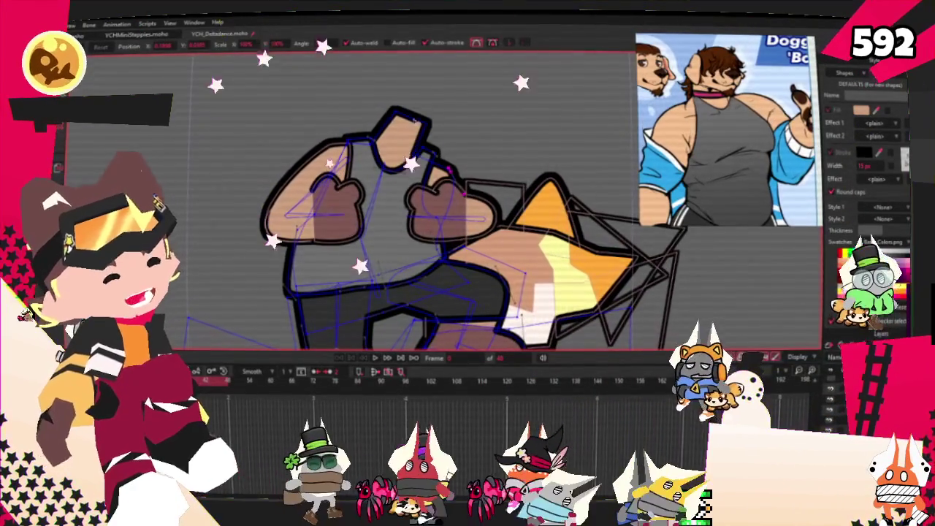
{"action": "scroll", "coordinate": [300, 147], "scroll_direction": "up", "scroll_amount": 2}
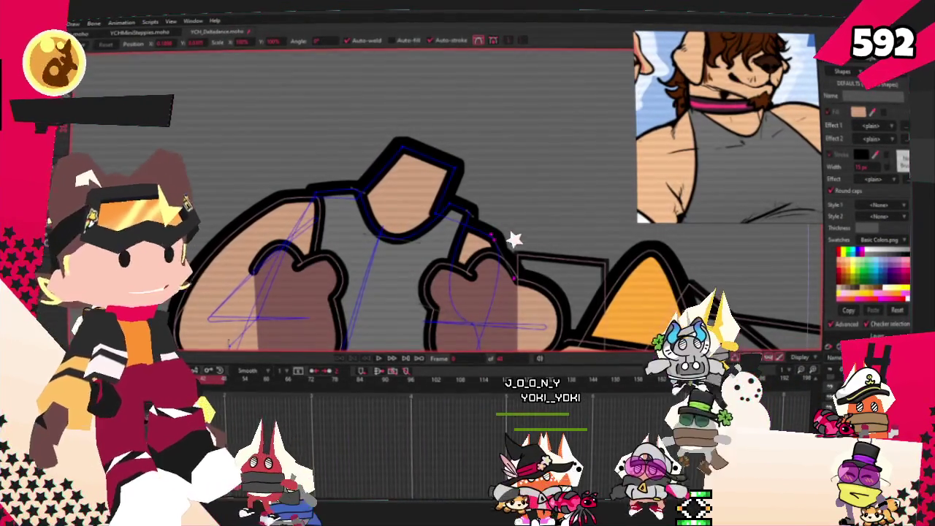
{"action": "key", "text": "space"}
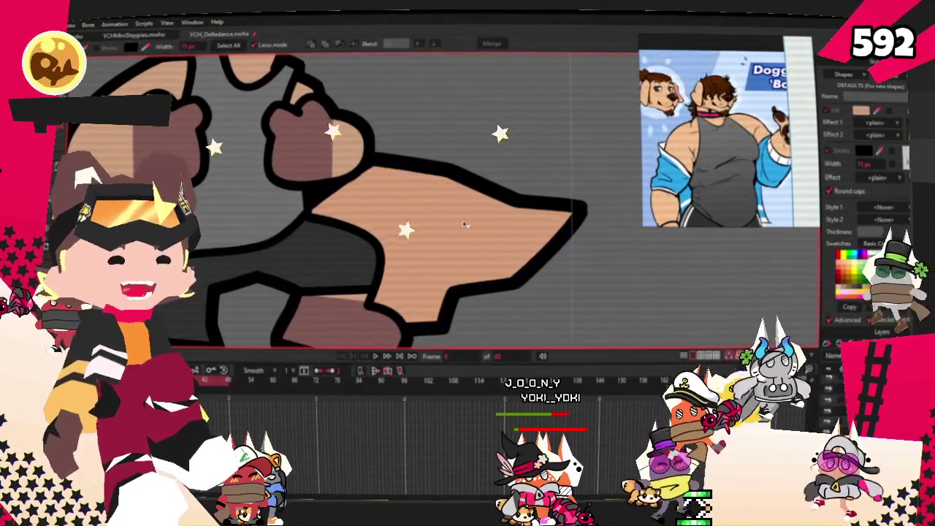
Select all points of the tan pointed shape, scale it down and pull it left.
{"action": "left_click", "coordinate": [466, 225]}
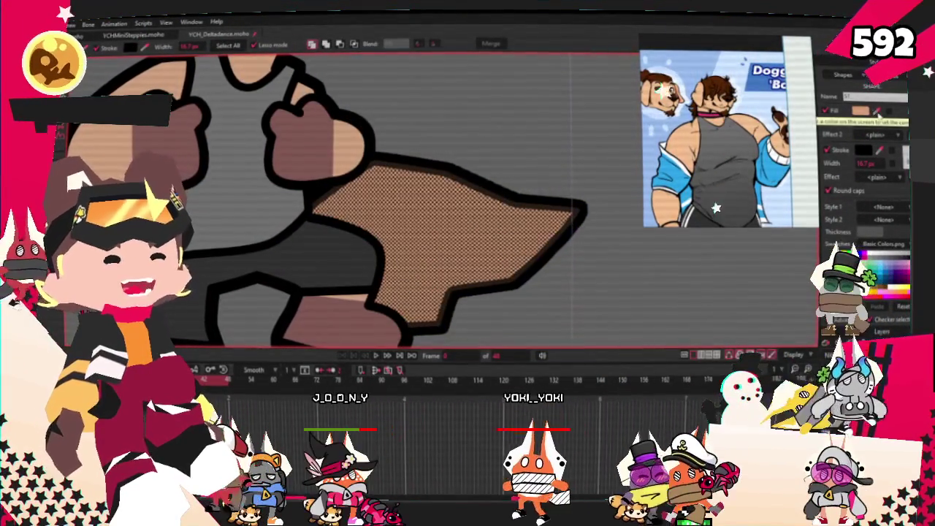
{"action": "left_click", "coordinate": [509, 153]}
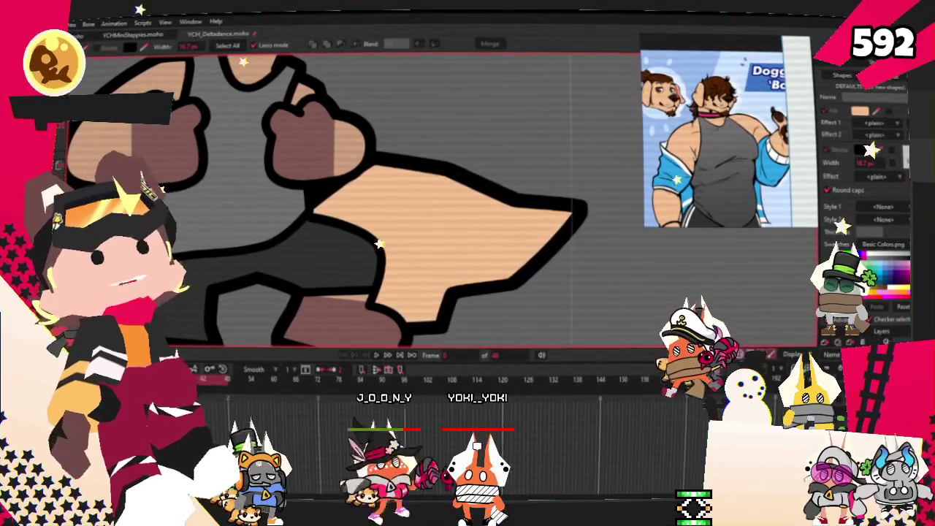
{"action": "key", "text": "ctrl+a"}
{"action": "key", "text": "t"}
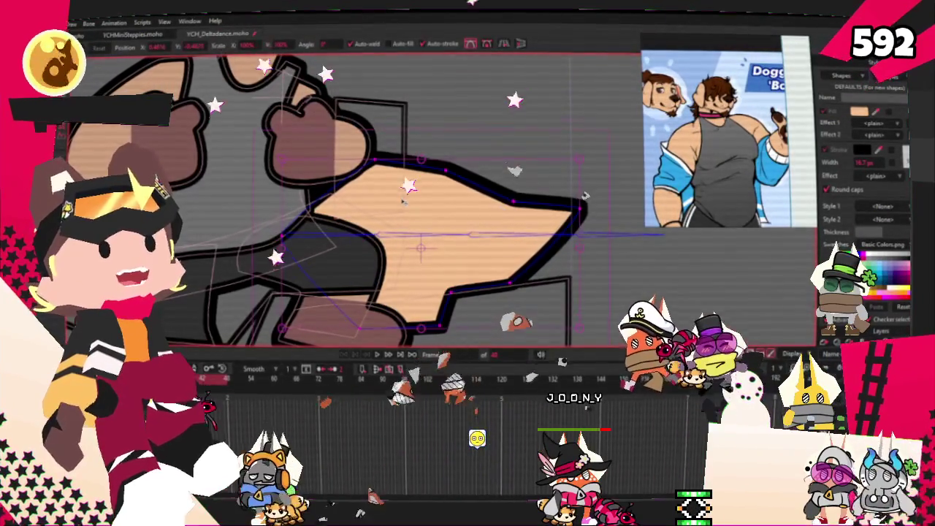
{"action": "mouse_move", "coordinate": [392, 171]}
{"action": "left_mouse_down"}
{"action": "mouse_move", "coordinate": [430, 173]}
{"action": "mouse_move", "coordinate": [426, 164]}
{"action": "left_mouse_up"}
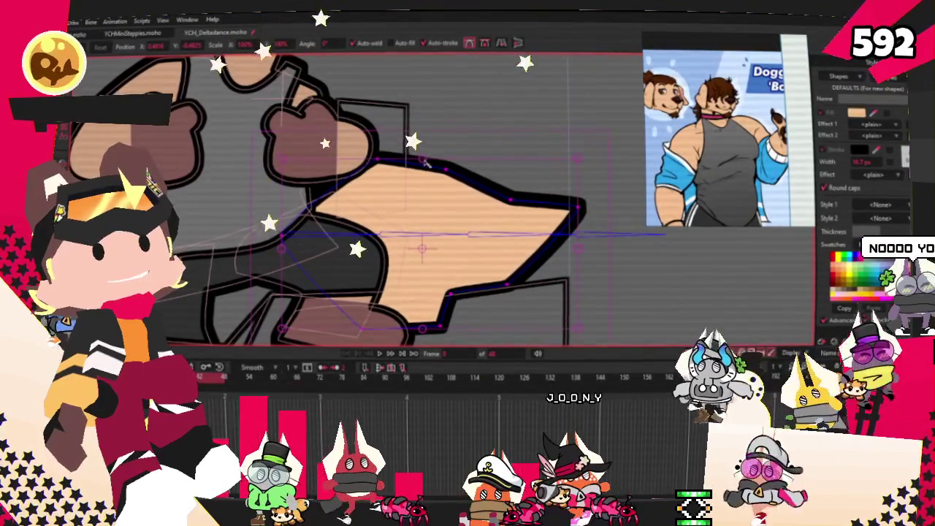
{"action": "key", "text": "t"}
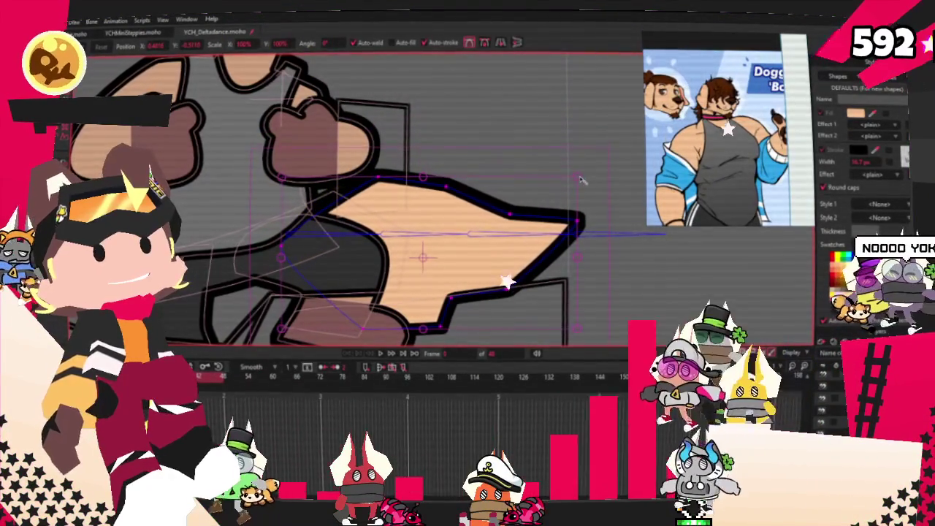
{"action": "left_click_drag", "start_coordinate": [571, 183], "coordinate": [578, 178]}
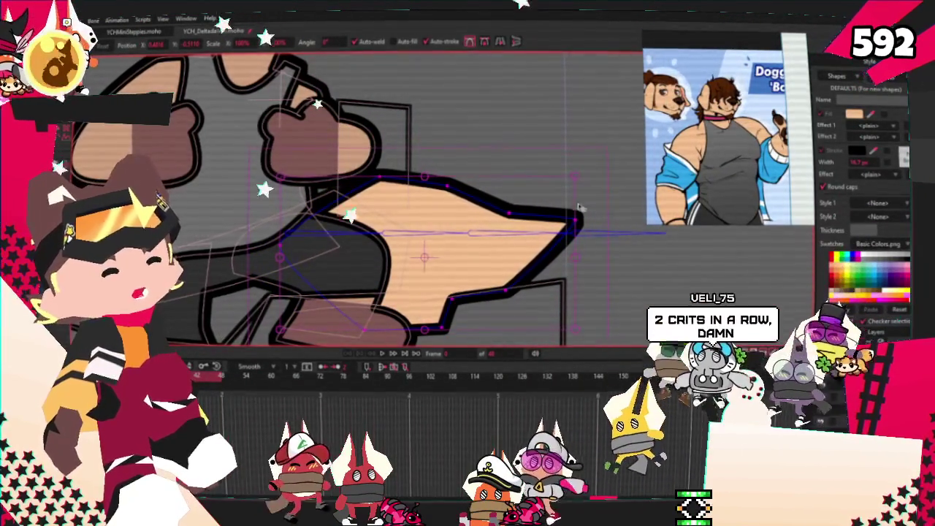
{"action": "left_click_drag", "start_coordinate": [573, 180], "coordinate": [443, 270]}
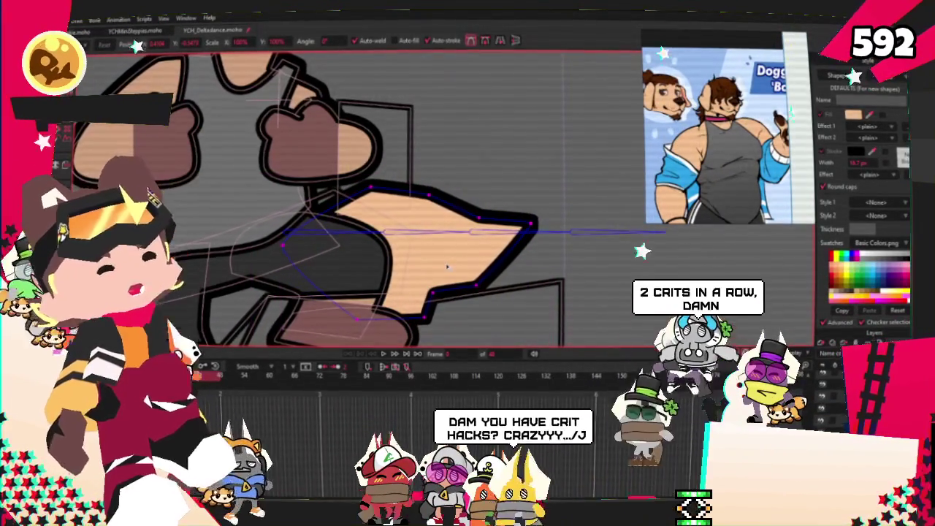
Replay the dance animation to check the resized tail shape.
{"action": "scroll", "coordinate": [438, 264], "scroll_direction": "down", "scroll_amount": 3}
{"action": "scroll", "coordinate": [423, 259], "scroll_direction": "up", "scroll_amount": 2}
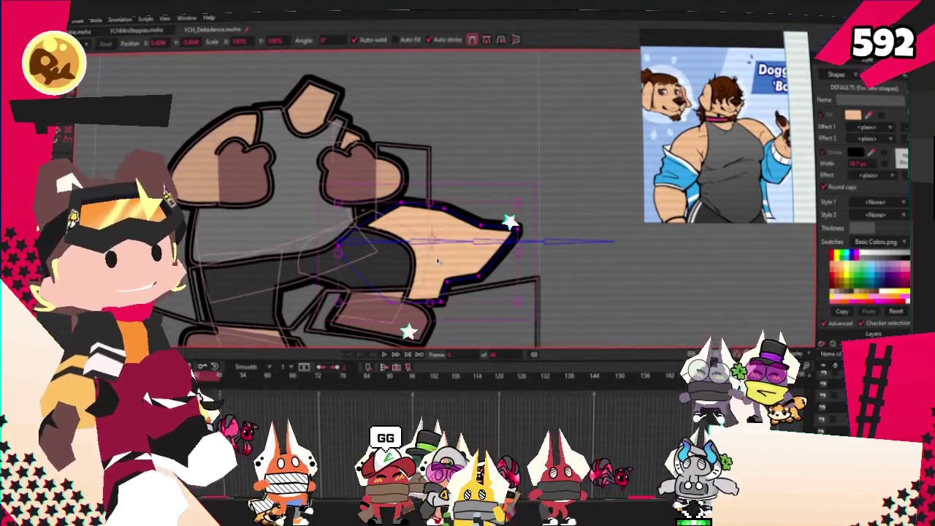
{"action": "scroll", "coordinate": [438, 261], "scroll_direction": "down", "scroll_amount": 2}
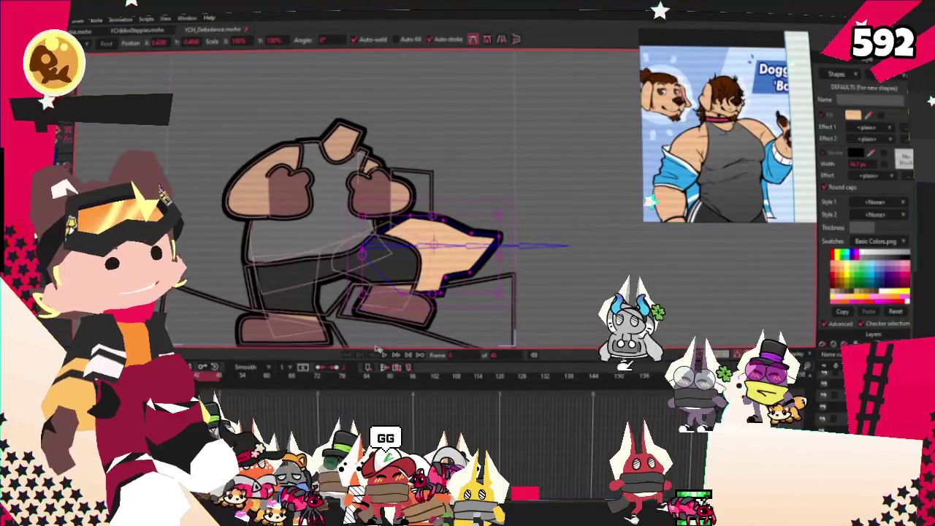
{"action": "left_click", "coordinate": [385, 356]}
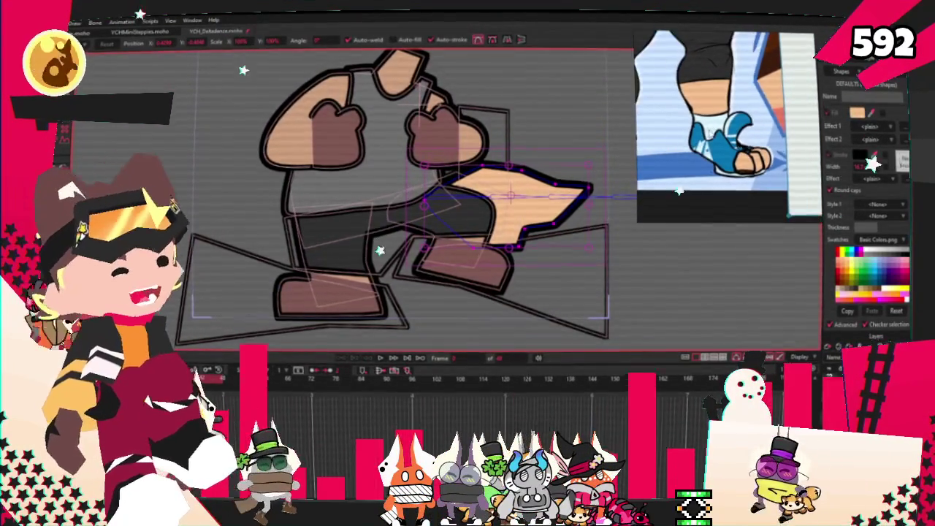
{"action": "scroll", "coordinate": [445, 244], "scroll_direction": "up", "scroll_amount": 3}
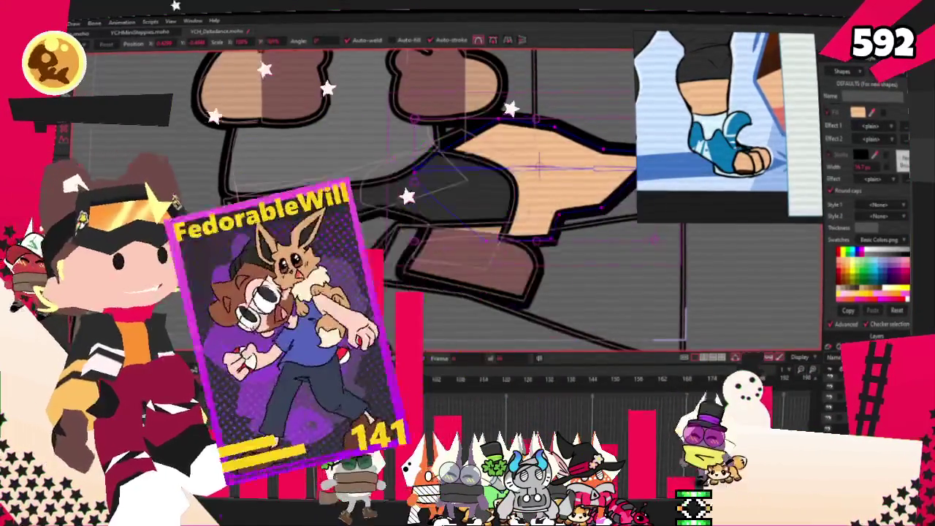
{"action": "scroll", "coordinate": [350, 212], "scroll_direction": "down", "scroll_amount": 2}
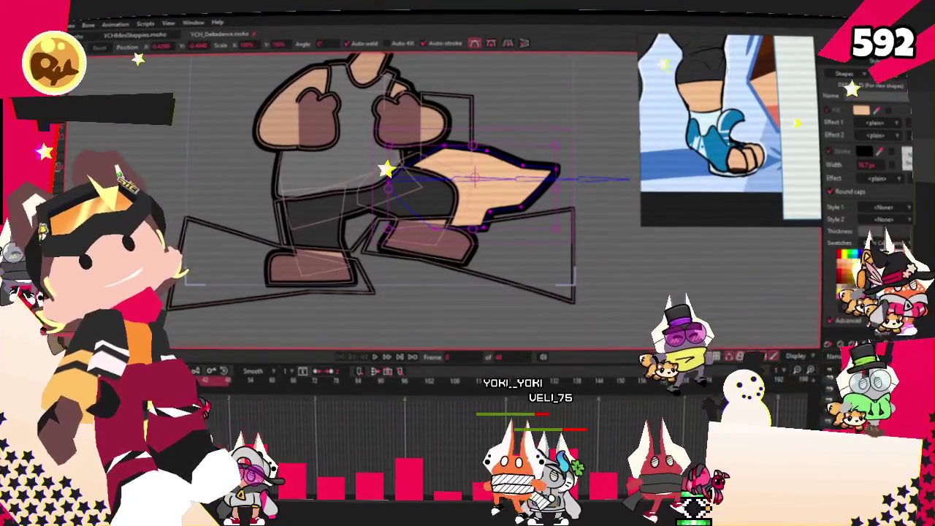
{"action": "scroll", "coordinate": [367, 280], "scroll_direction": "up", "scroll_amount": 2}
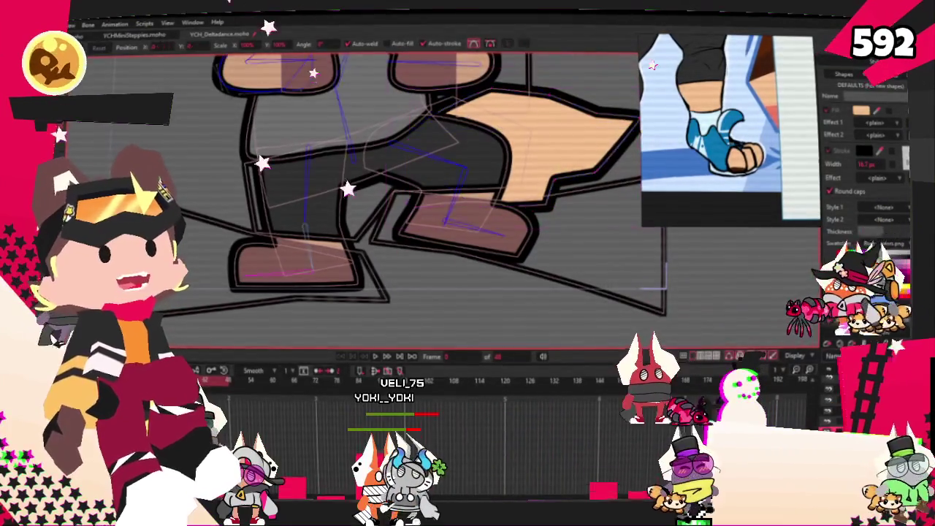
{"action": "key", "text": "ctrl+z"}
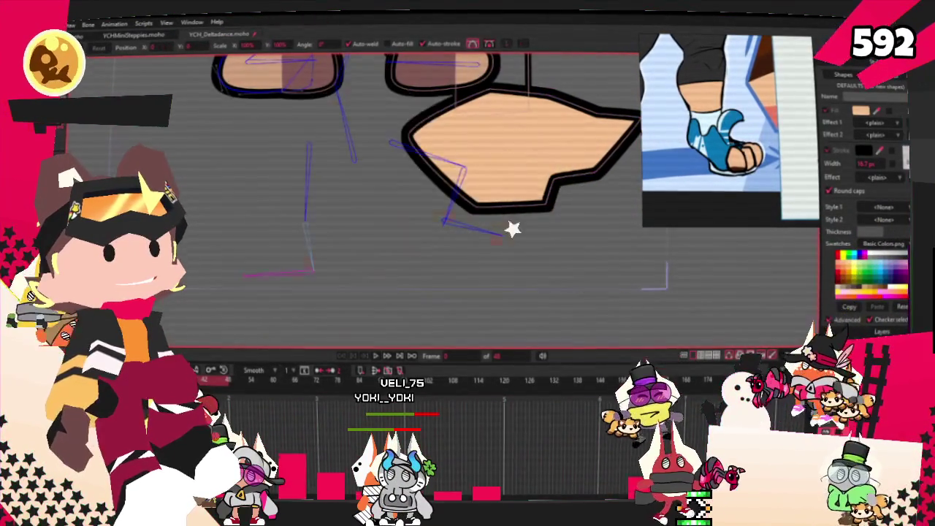
{"action": "key", "text": "ctrl+shift+z"}
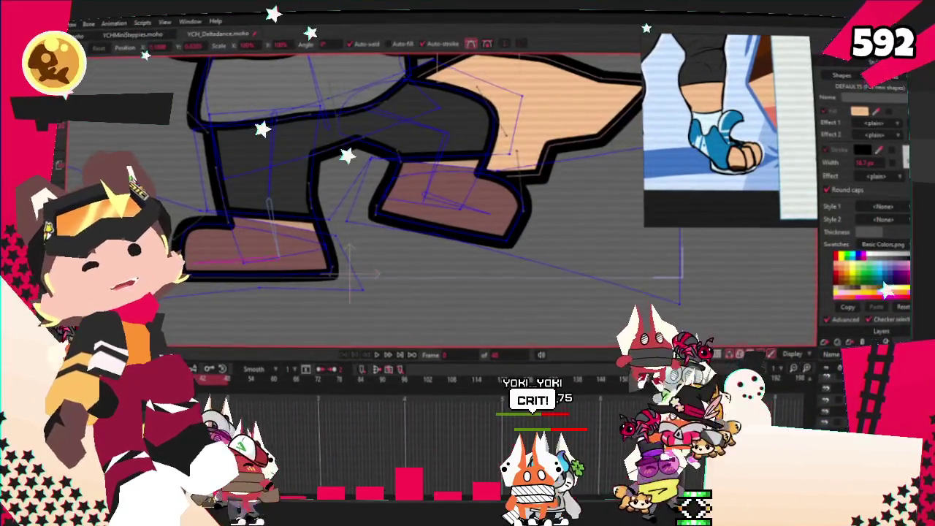
{"action": "scroll", "coordinate": [380, 190], "scroll_direction": "down", "scroll_amount": 2}
{"action": "scroll", "coordinate": [380, 190], "scroll_direction": "up", "scroll_amount": 3}
{"action": "scroll", "coordinate": [380, 190], "scroll_direction": "down", "scroll_amount": 3}
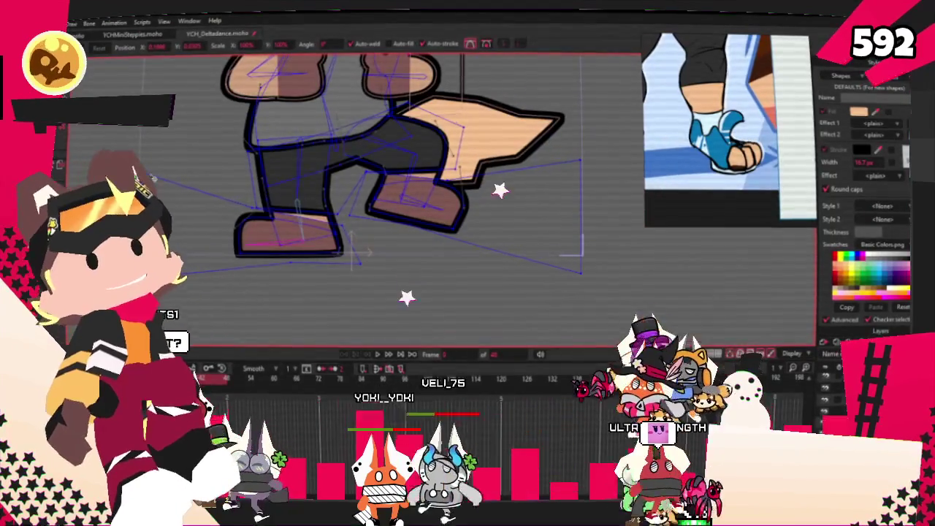
{"action": "scroll", "coordinate": [380, 190], "scroll_direction": "up", "scroll_amount": 1}
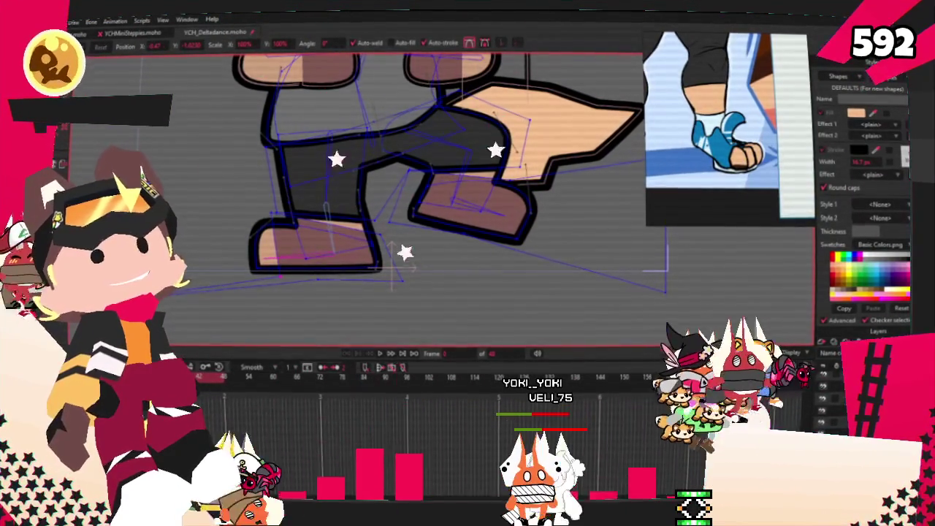
{"action": "scroll", "coordinate": [208, 284], "scroll_direction": "up", "scroll_amount": 2}
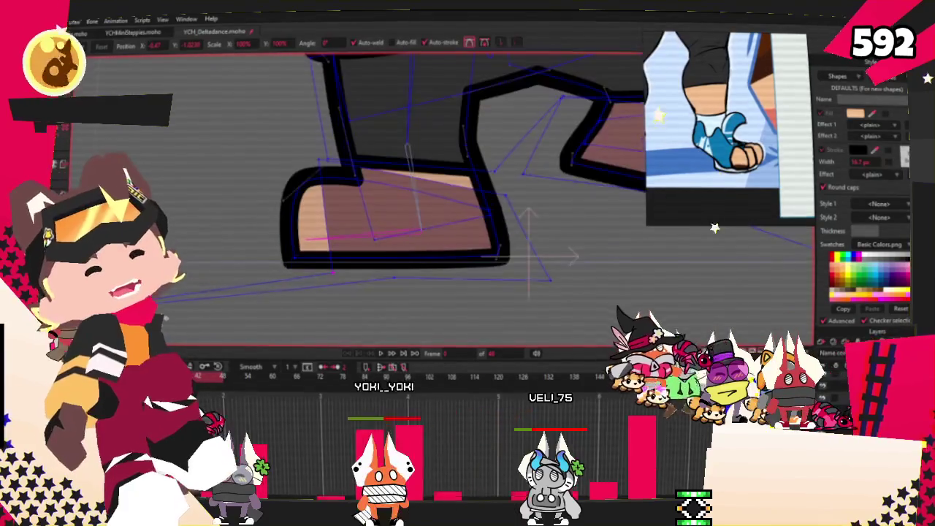
{"action": "scroll", "coordinate": [208, 283], "scroll_direction": "down", "scroll_amount": 1}
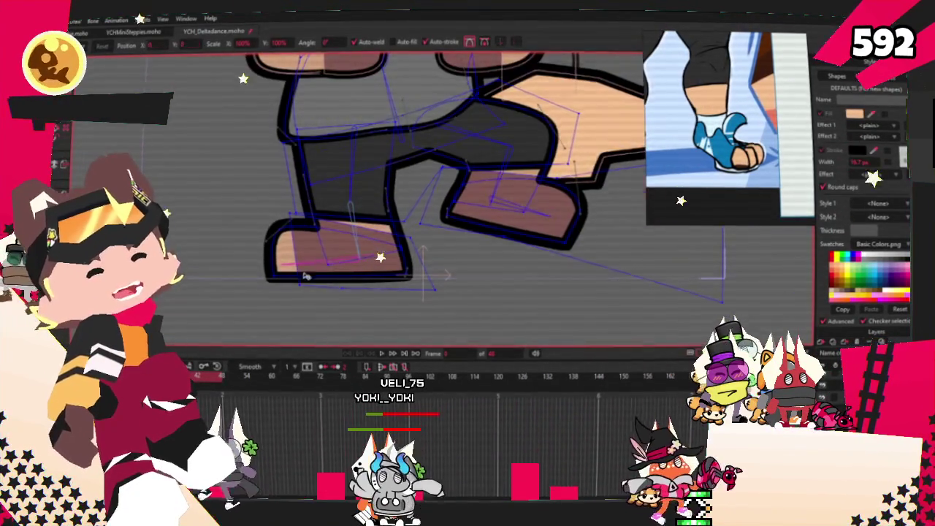
{"action": "scroll", "coordinate": [316, 270], "scroll_direction": "up", "scroll_amount": 2}
{"action": "scroll", "coordinate": [283, 211], "scroll_direction": "up", "scroll_amount": 2}
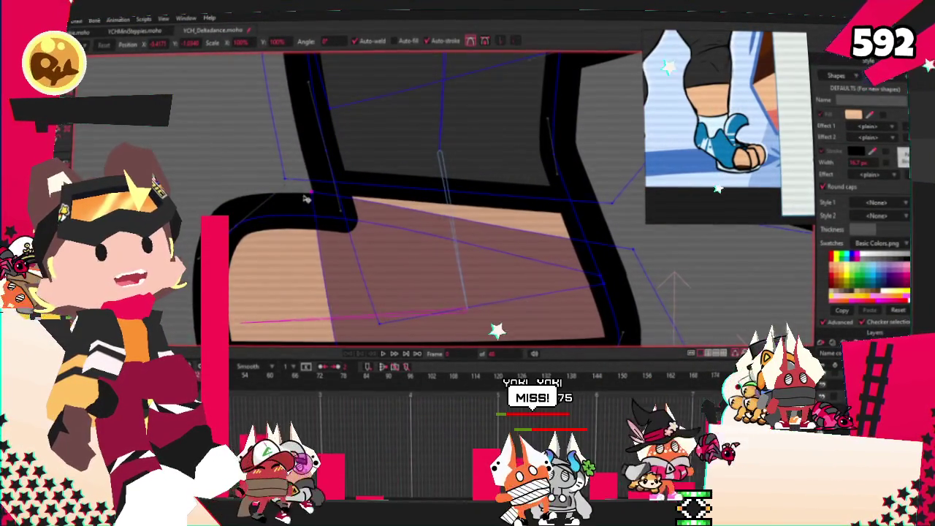
{"action": "scroll", "coordinate": [305, 198], "scroll_direction": "down", "scroll_amount": 2}
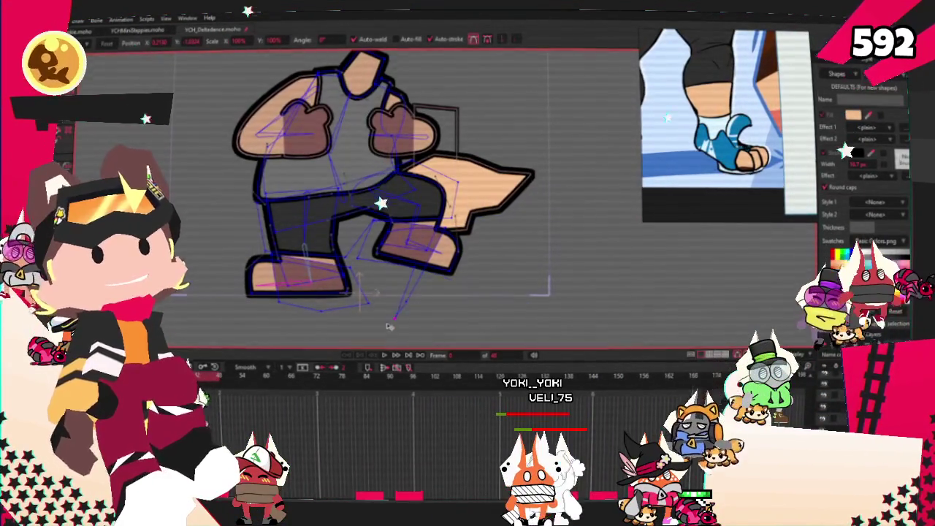
{"action": "scroll", "coordinate": [388, 321], "scroll_direction": "up", "scroll_amount": 3}
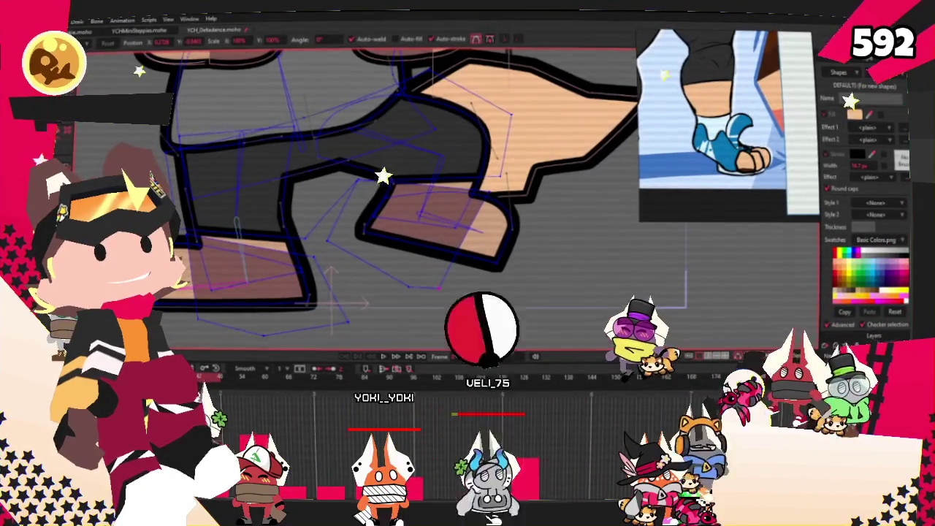
Select the remaining brown shoe shape and give it a blue fill.
{"action": "left_click", "coordinate": [63, 150]}
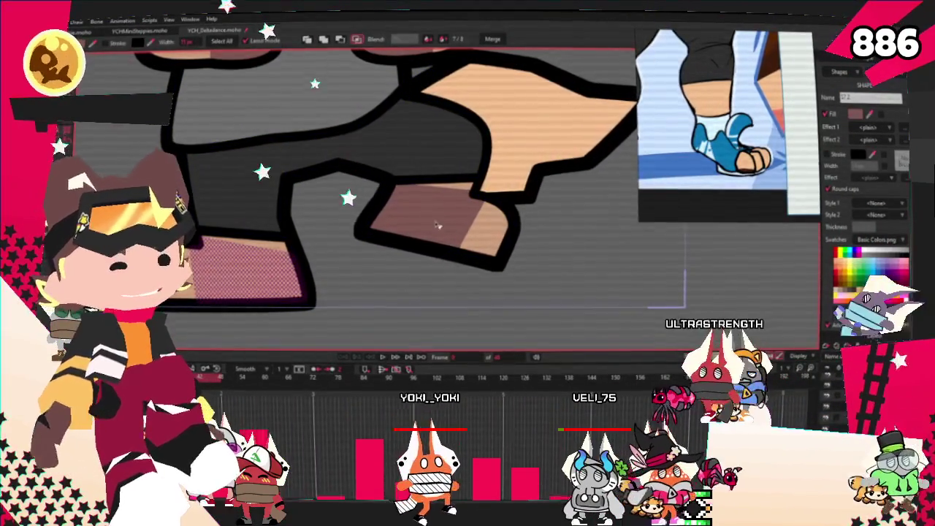
{"action": "left_click", "coordinate": [439, 227]}
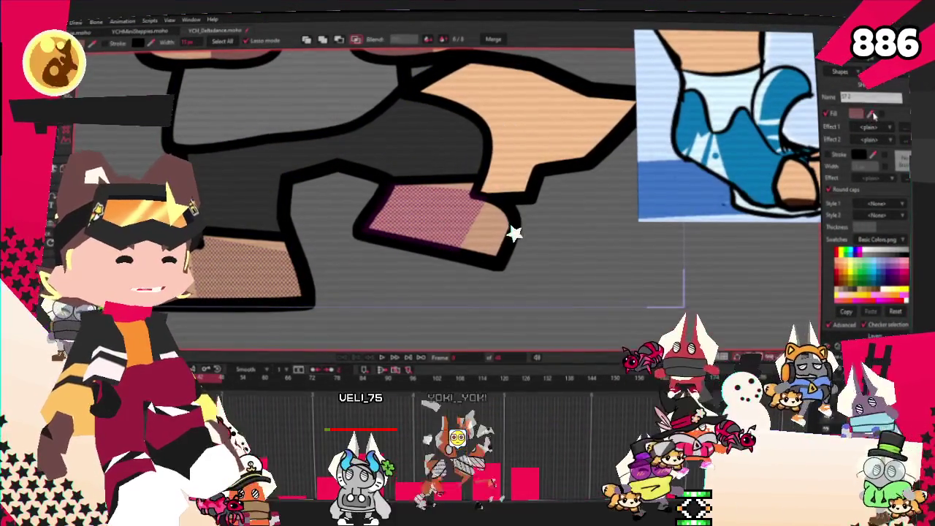
{"action": "scroll", "coordinate": [511, 245], "scroll_direction": "down", "scroll_amount": 5}
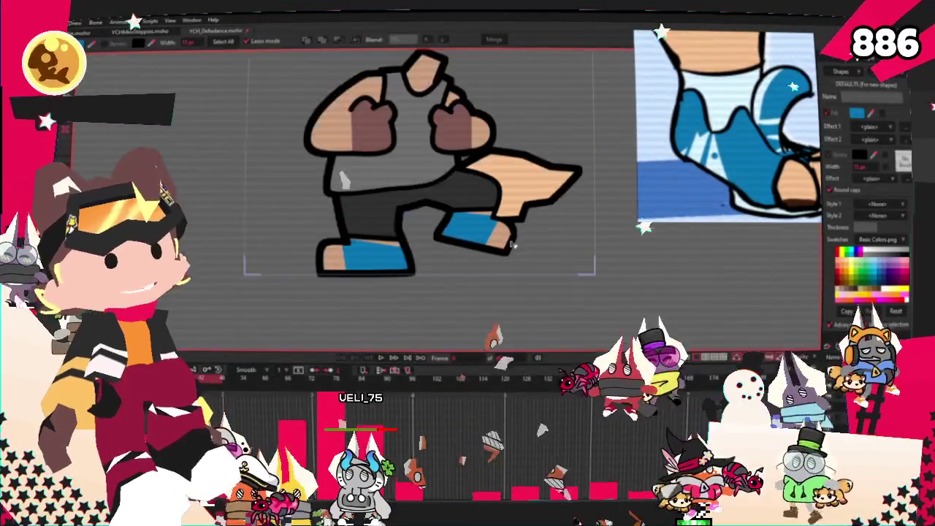
{"action": "scroll", "coordinate": [512, 245], "scroll_direction": "up", "scroll_amount": 2}
{"action": "scroll", "coordinate": [512, 244], "scroll_direction": "up", "scroll_amount": 3}
{"action": "scroll", "coordinate": [439, 241], "scroll_direction": "down", "scroll_amount": 2}
{"action": "scroll", "coordinate": [439, 241], "scroll_direction": "up", "scroll_amount": 2}
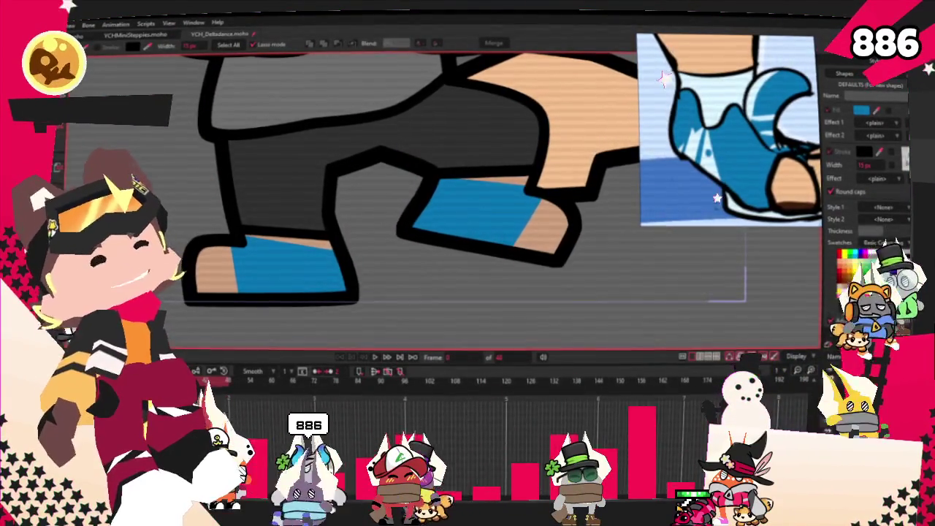
Draw a rectangle over the lower left shoe and fill it very light blue.
{"action": "key", "text": "r"}
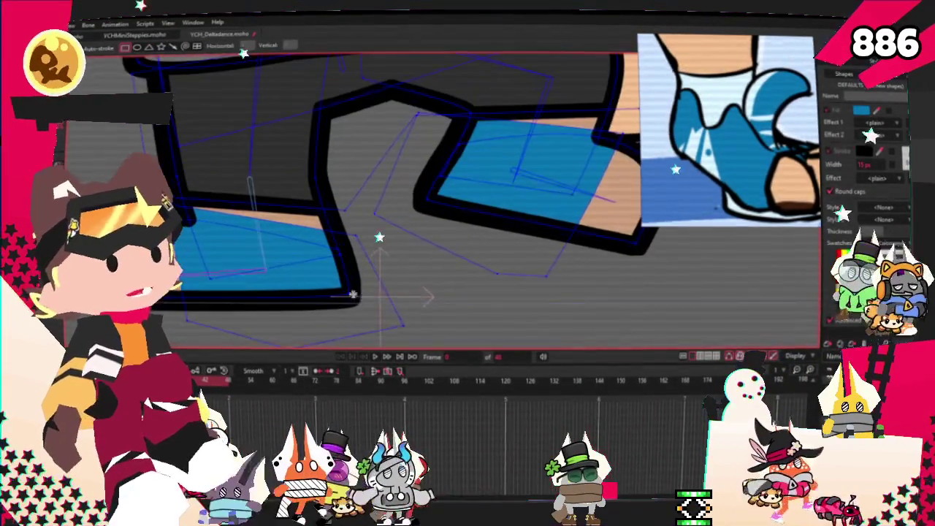
{"action": "left_click_drag", "start_coordinate": [250, 246], "coordinate": [325, 317]}
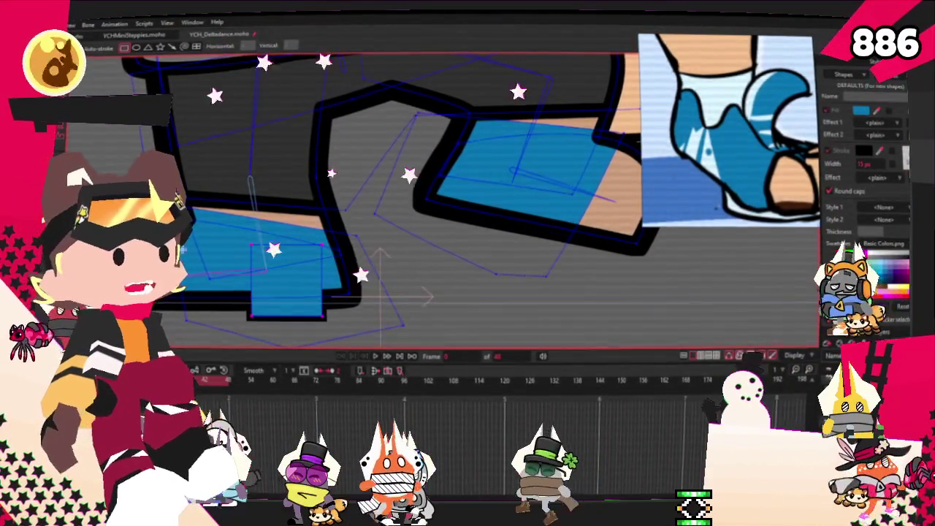
{"action": "key", "text": "g"}
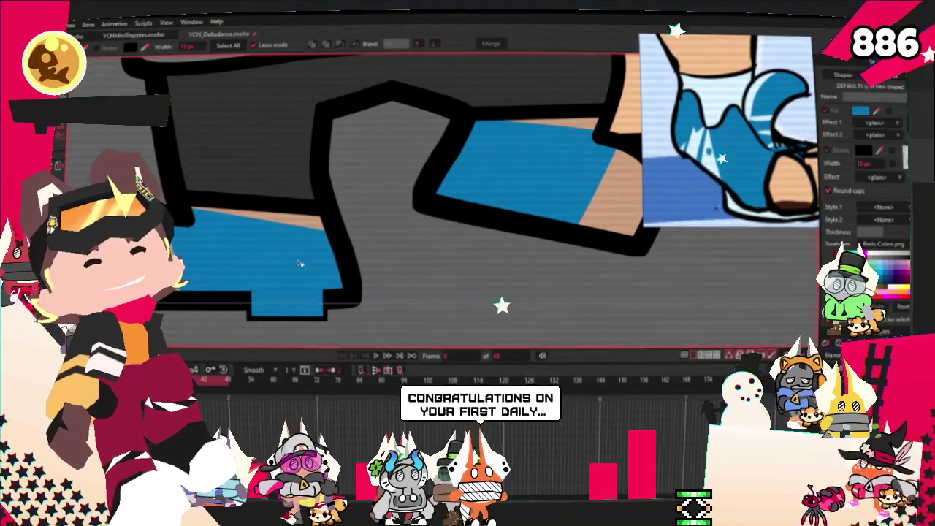
{"action": "left_click", "coordinate": [291, 304]}
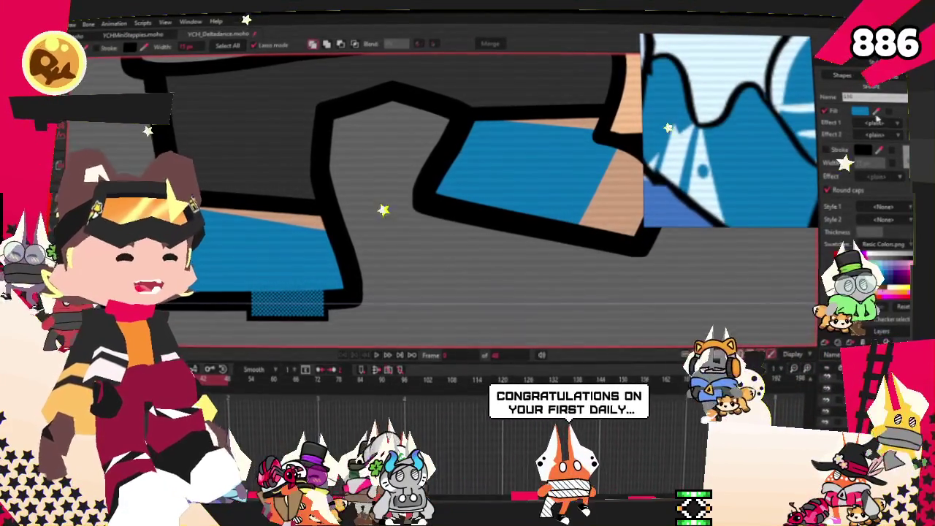
{"action": "left_click", "coordinate": [870, 257]}
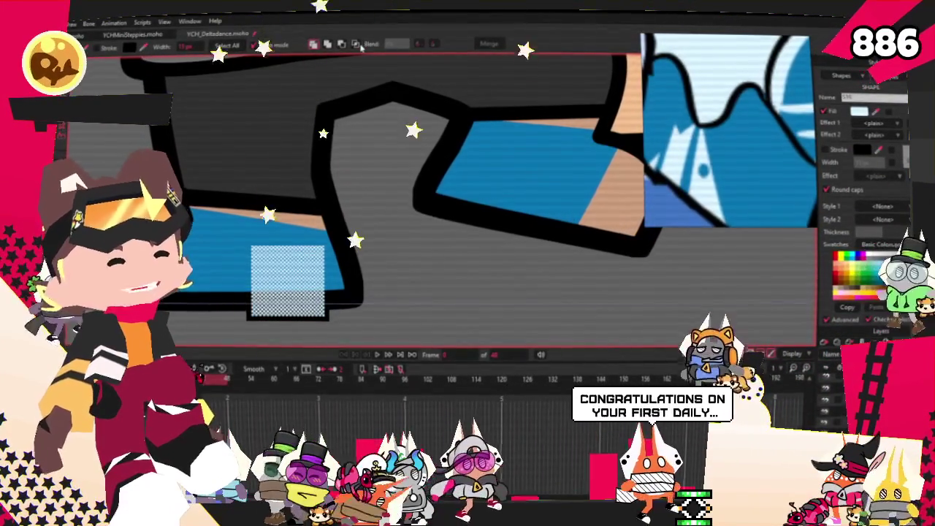
{"action": "left_click", "coordinate": [357, 45]}
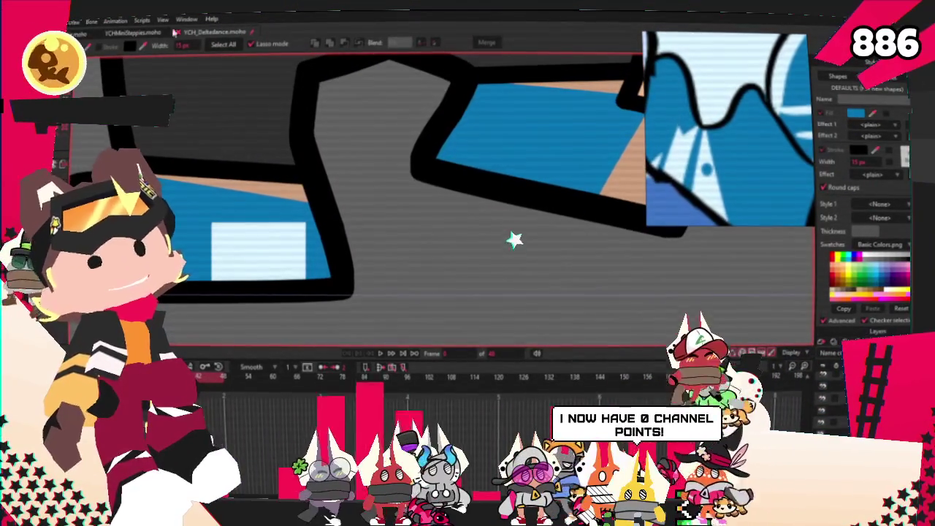
Pull a notch down into the white rectangle's top edge to start the zigzag.
{"action": "key", "text": "a"}
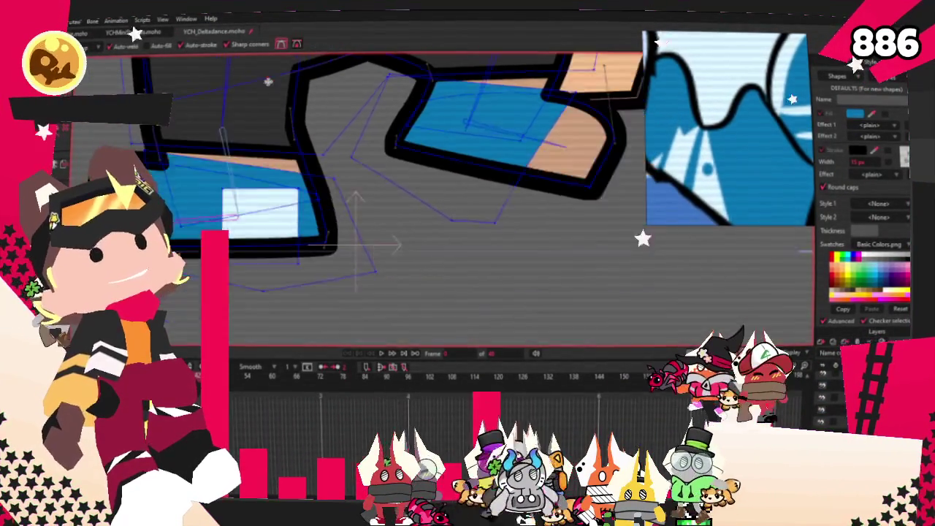
{"action": "left_click_drag", "start_coordinate": [317, 181], "coordinate": [304, 188]}
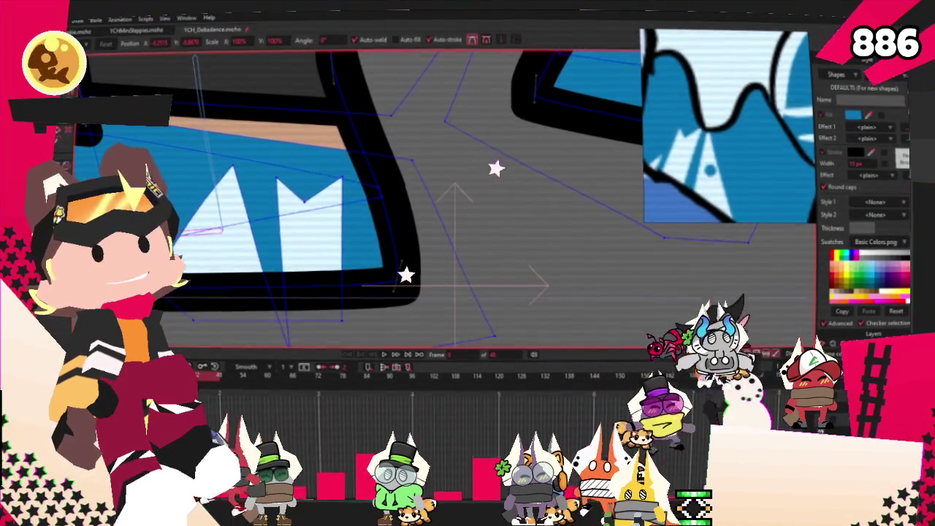
{"action": "scroll", "coordinate": [278, 186], "scroll_direction": "down", "scroll_amount": 1}
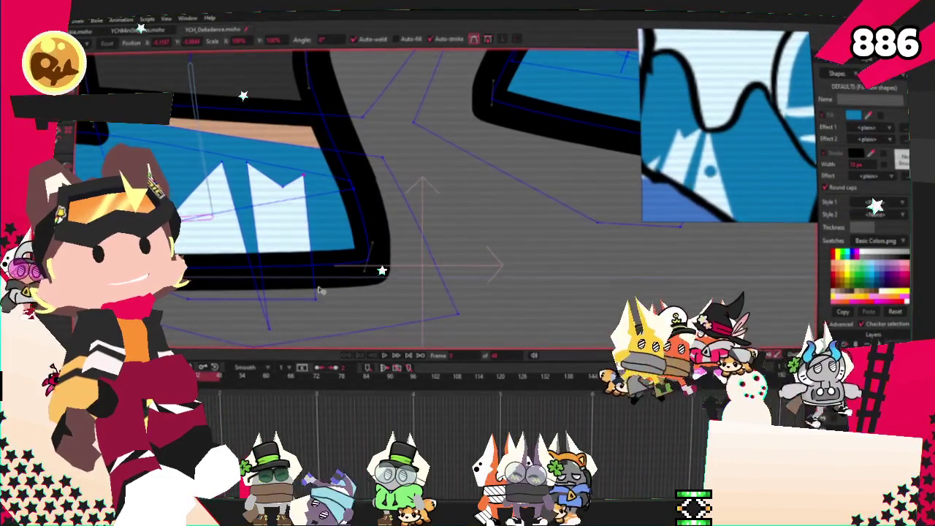
{"action": "key", "text": "a"}
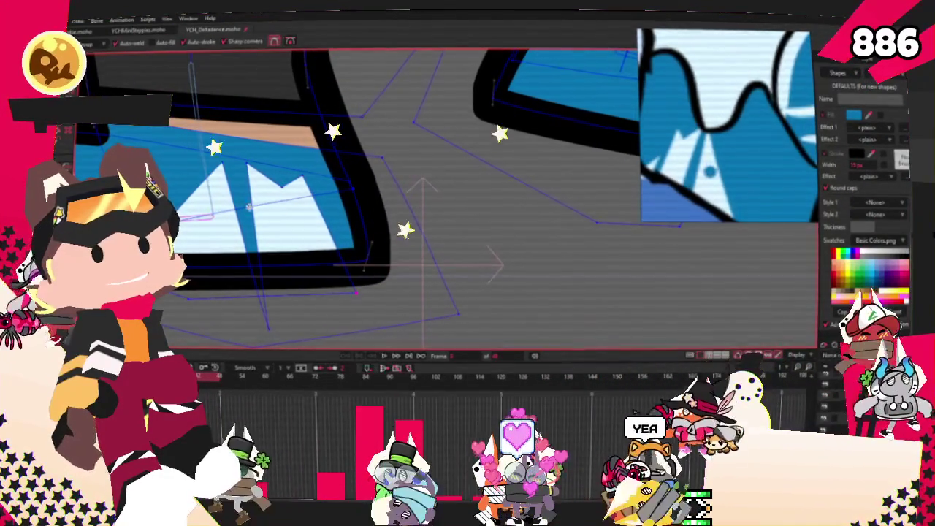
{"action": "scroll", "coordinate": [249, 207], "scroll_direction": "down", "scroll_amount": 2}
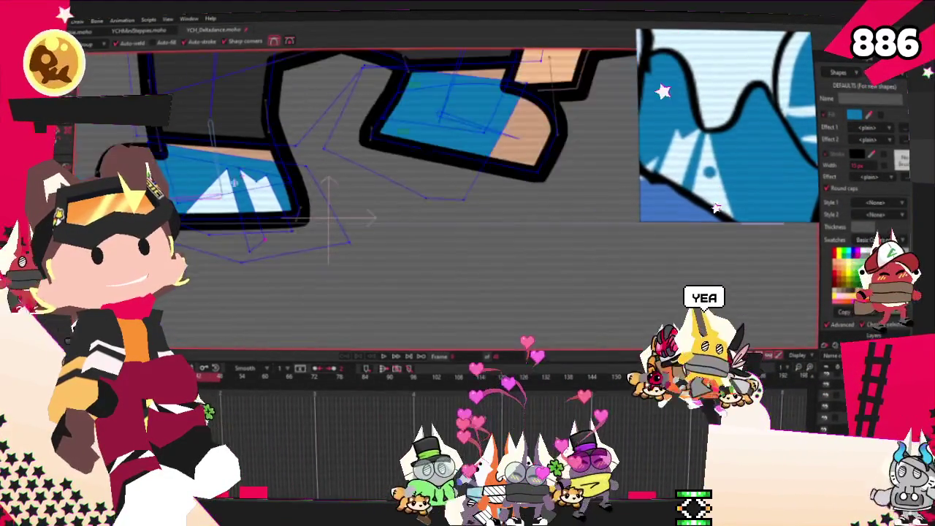
{"action": "scroll", "coordinate": [239, 179], "scroll_direction": "up", "scroll_amount": 3}
{"action": "scroll", "coordinate": [539, 143], "scroll_direction": "down", "scroll_amount": 2}
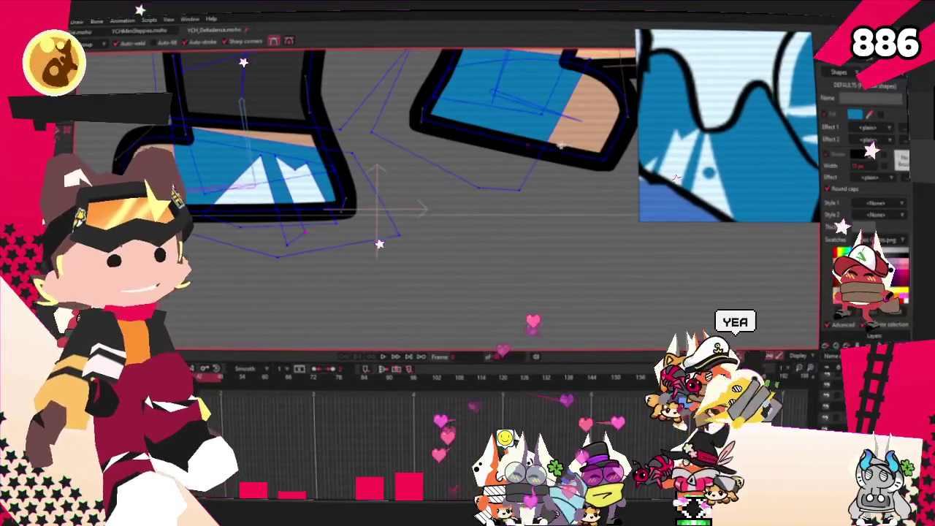
{"action": "scroll", "coordinate": [288, 146], "scroll_direction": "up", "scroll_amount": 2}
Pull another point up to form a second zigzag peak.
{"action": "key", "text": "t"}
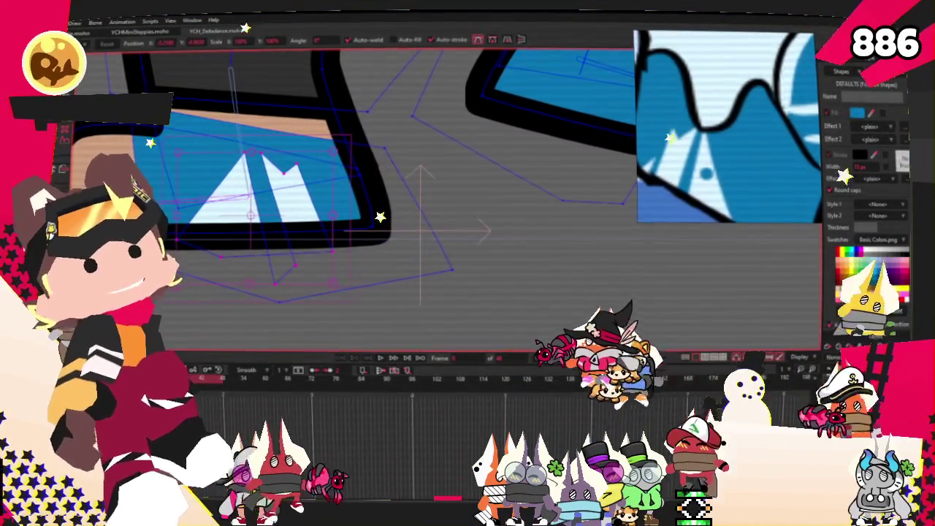
{"action": "key", "text": "a"}
{"action": "scroll", "coordinate": [315, 275], "scroll_direction": "up", "scroll_amount": 1}
{"action": "left_click_drag", "start_coordinate": [315, 274], "coordinate": [320, 177]}
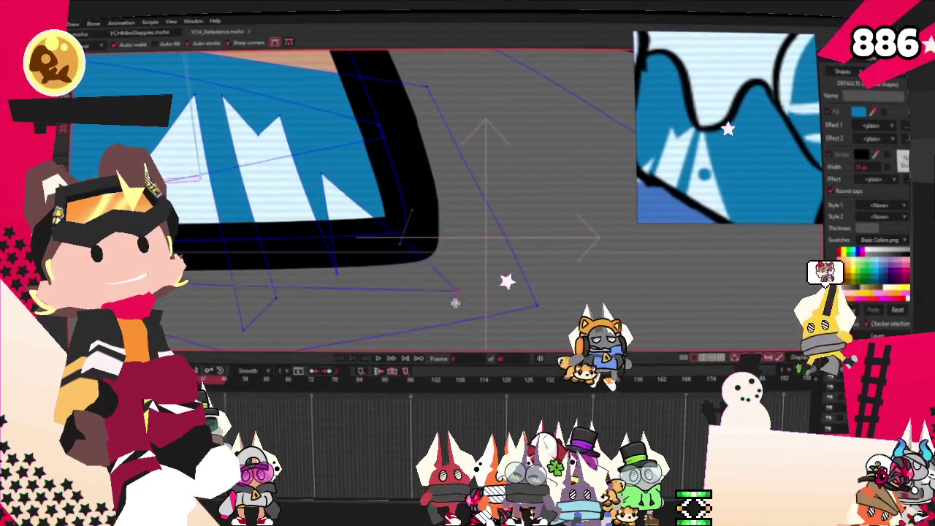
{"action": "scroll", "coordinate": [350, 233], "scroll_direction": "down", "scroll_amount": 1}
{"action": "scroll", "coordinate": [350, 234], "scroll_direction": "up", "scroll_amount": 1}
Refine the curvature and positions of the zigzag points on the left shoe shape.
{"action": "key", "text": "c"}
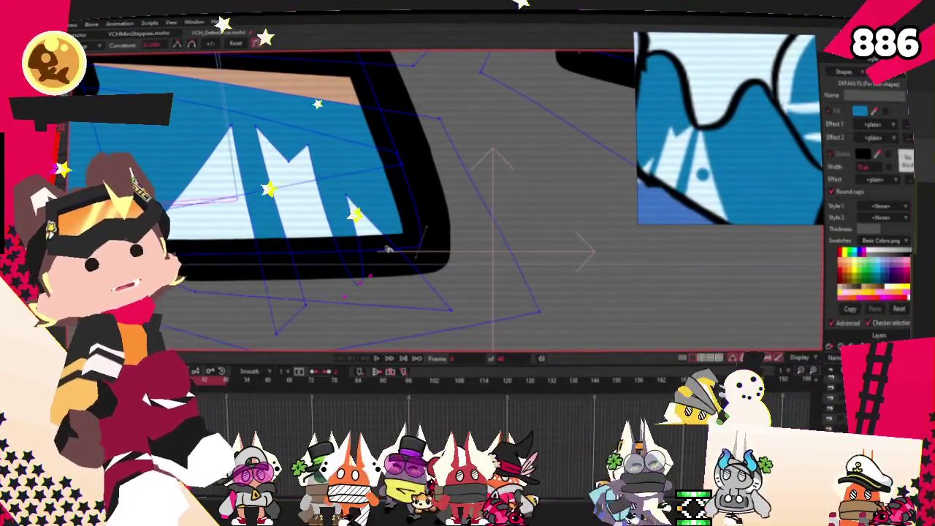
{"action": "scroll", "coordinate": [303, 143], "scroll_direction": "up", "scroll_amount": 1}
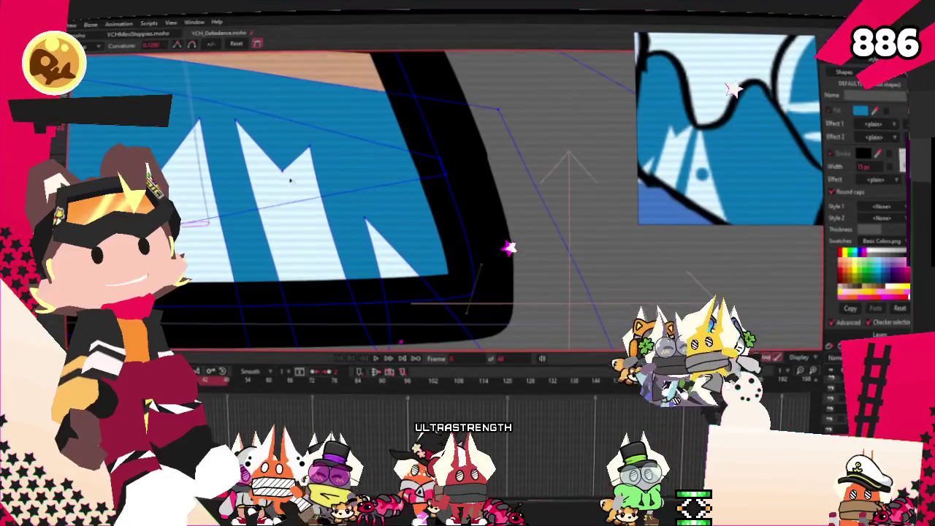
{"action": "scroll", "coordinate": [286, 139], "scroll_direction": "down", "scroll_amount": 1}
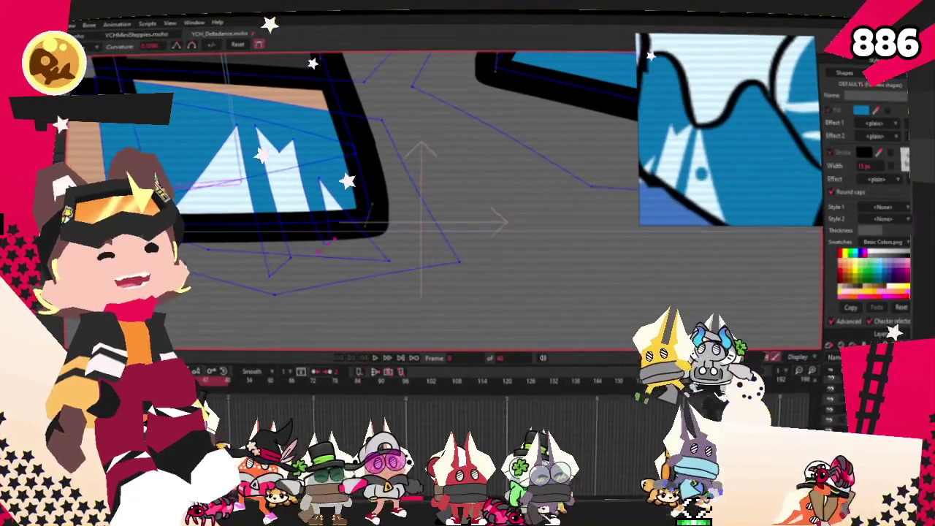
{"action": "key", "text": "g"}
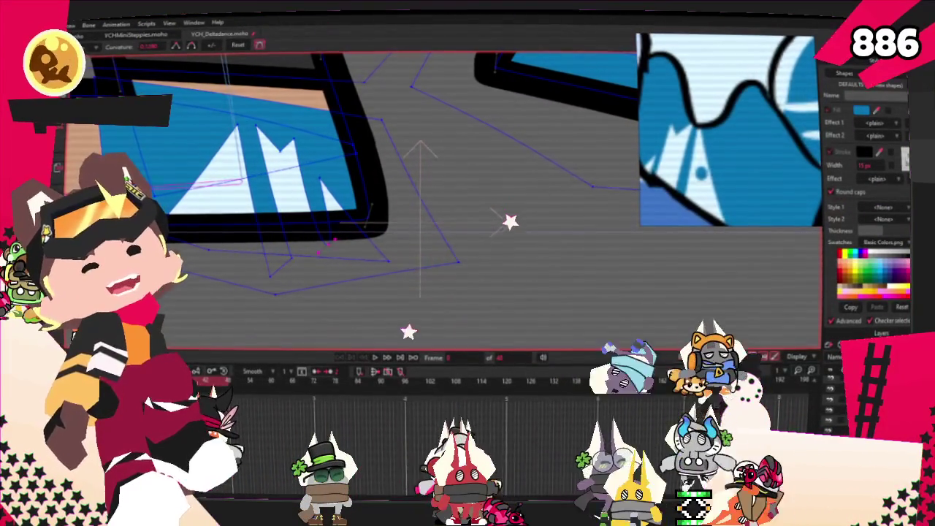
{"action": "scroll", "coordinate": [207, 148], "scroll_direction": "down", "scroll_amount": 1}
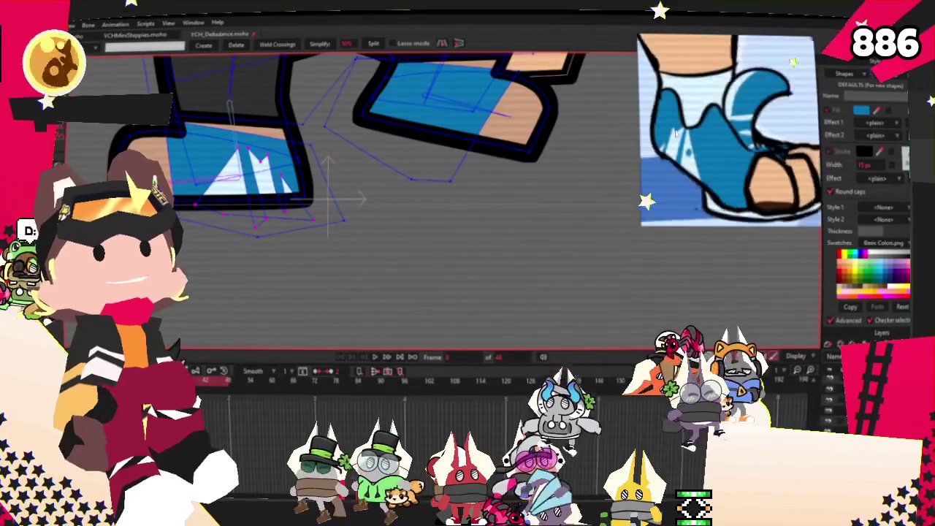
{"action": "key", "text": "t"}
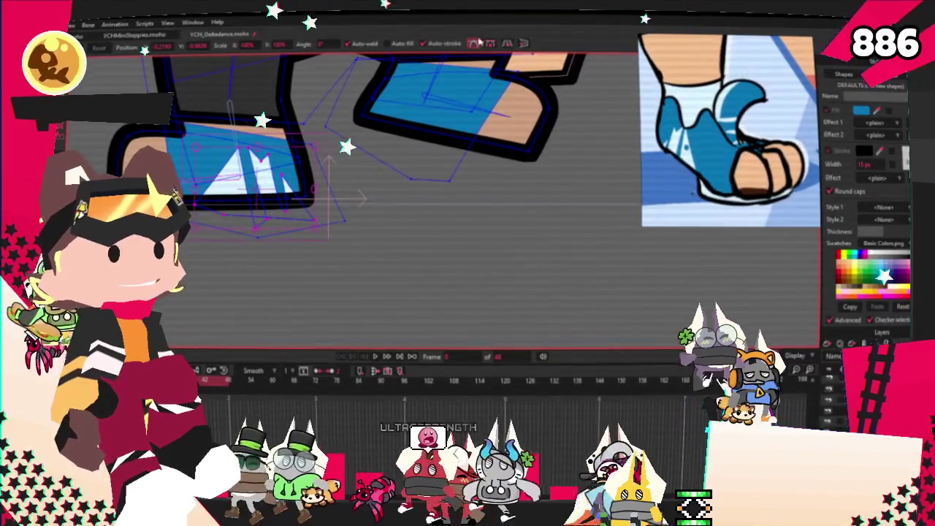
{"action": "scroll", "coordinate": [393, 151], "scroll_direction": "up", "scroll_amount": 1}
{"action": "scroll", "coordinate": [438, 142], "scroll_direction": "up", "scroll_amount": 1}
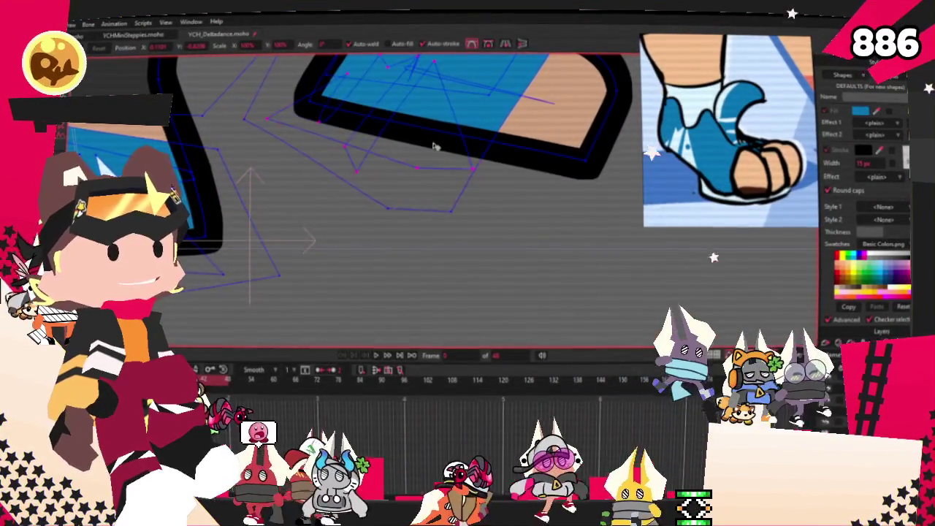
Select the zigzag rectangle together with the shoe, then clear the shape selection.
{"action": "key", "text": "q"}
{"action": "scroll", "coordinate": [411, 244], "scroll_direction": "down", "scroll_amount": 1}
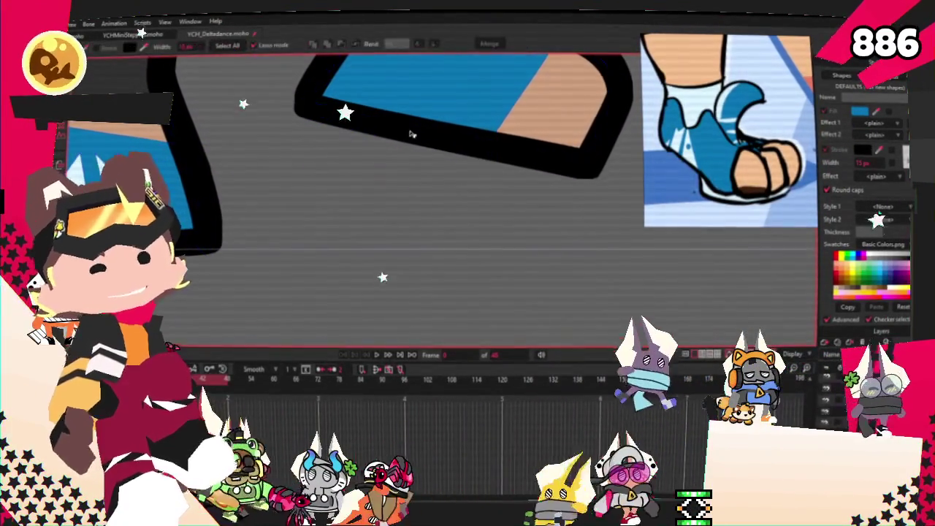
{"action": "scroll", "coordinate": [410, 244], "scroll_direction": "up", "scroll_amount": 1}
{"action": "scroll", "coordinate": [411, 245], "scroll_direction": "up", "scroll_amount": 1}
{"action": "left_click", "coordinate": [411, 245]}
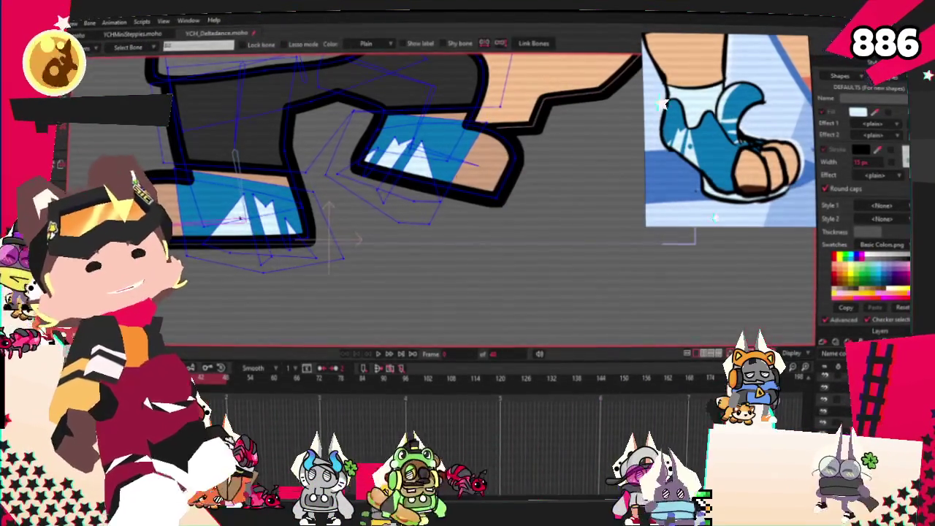
{"action": "scroll", "coordinate": [409, 220], "scroll_direction": "down", "scroll_amount": 1}
{"action": "scroll", "coordinate": [409, 219], "scroll_direction": "up", "scroll_amount": 2}
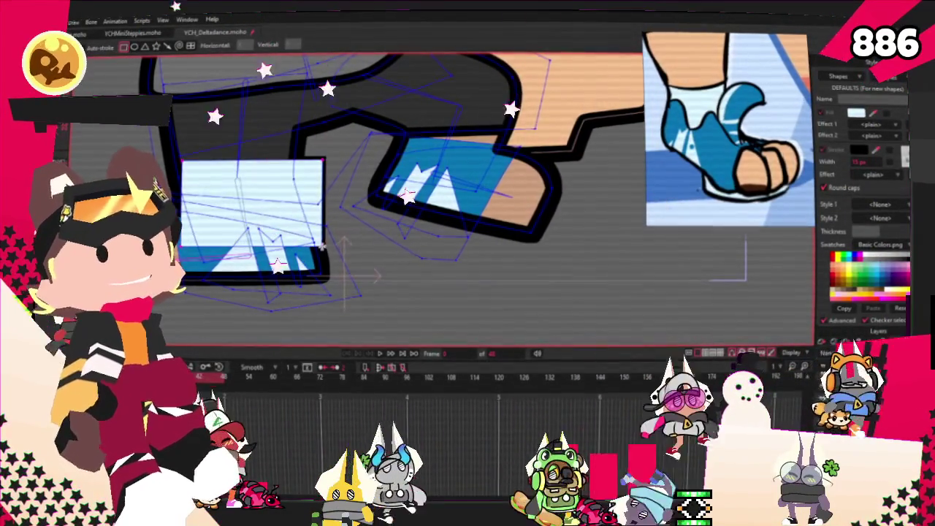
{"action": "key", "text": "q"}
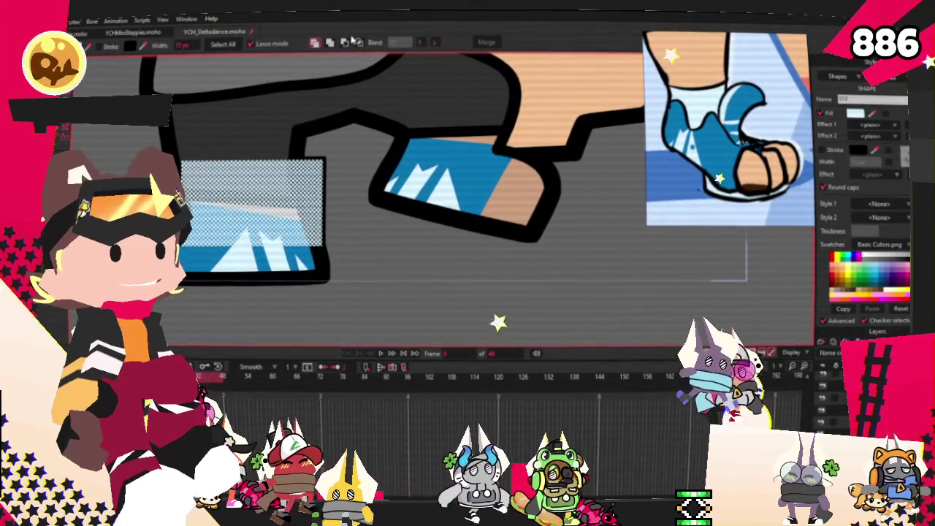
{"action": "left_click", "coordinate": [358, 42]}
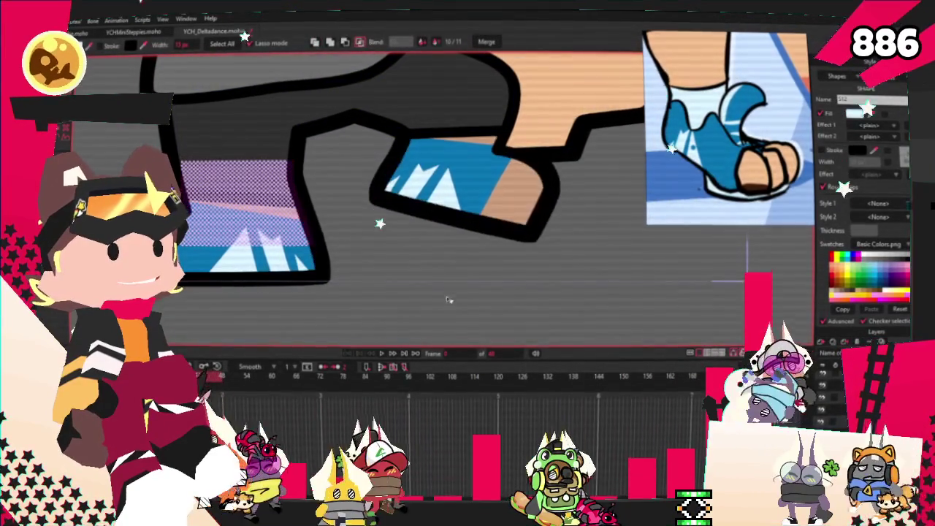
{"action": "left_click", "coordinate": [491, 310]}
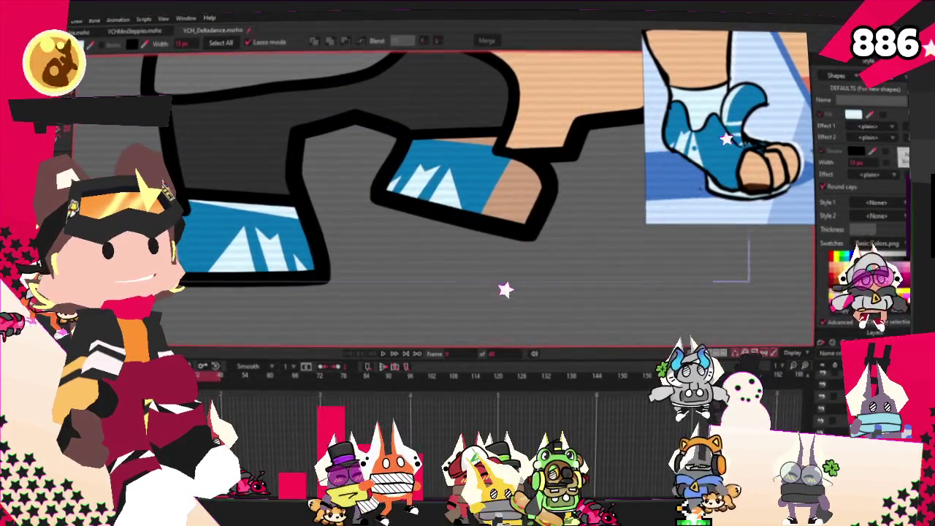
Finish the point adjustments and zoom out to view both feet's white zigzags.
{"action": "key", "text": "t"}
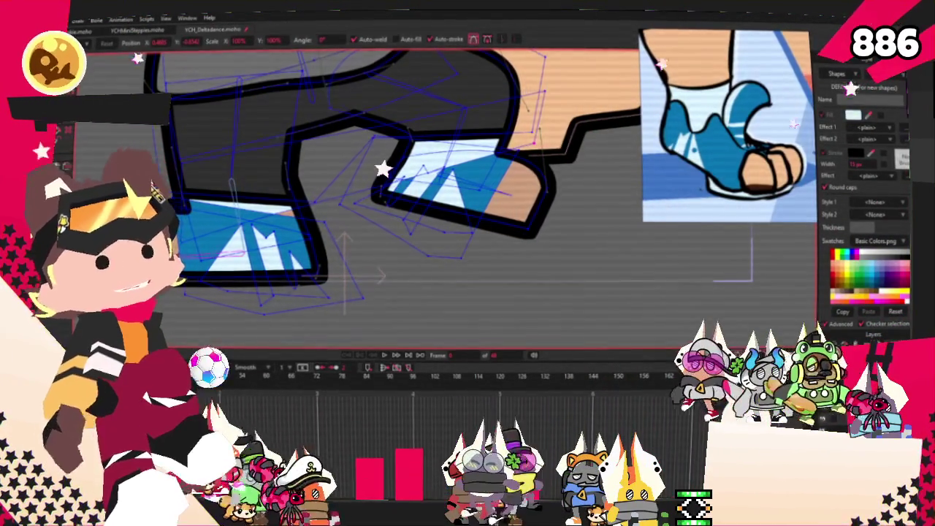
{"action": "scroll", "coordinate": [301, 135], "scroll_direction": "up", "scroll_amount": 2}
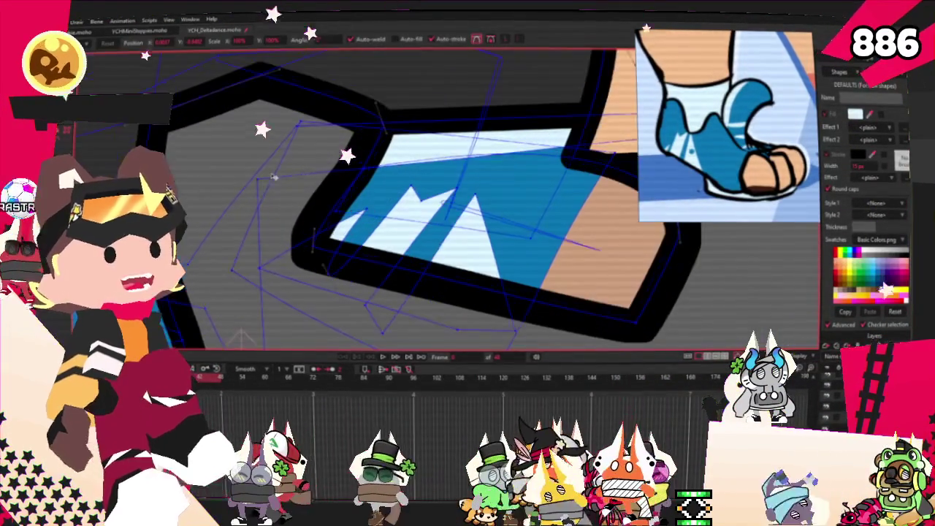
{"action": "scroll", "coordinate": [278, 176], "scroll_direction": "up", "scroll_amount": 2}
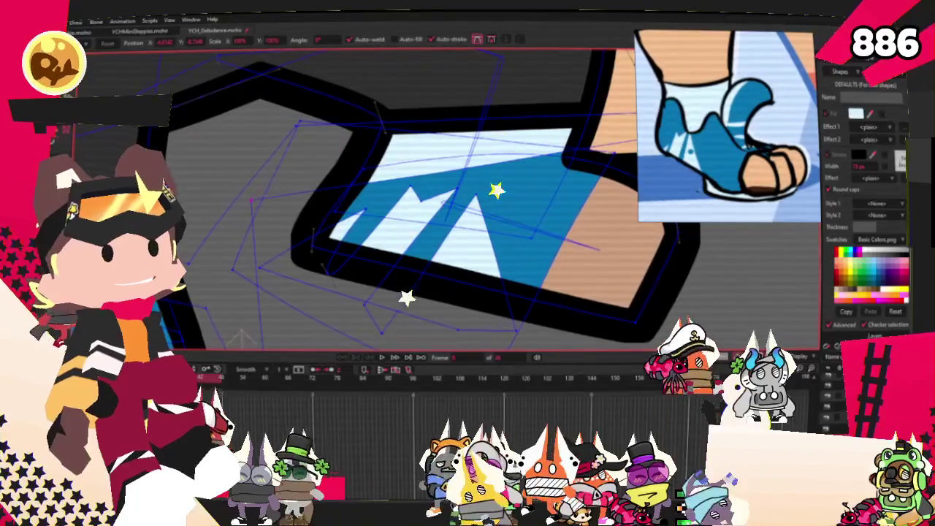
{"action": "key", "text": "p"}
{"action": "scroll", "coordinate": [405, 147], "scroll_direction": "down", "scroll_amount": 3}
{"action": "scroll", "coordinate": [467, 219], "scroll_direction": "down", "scroll_amount": 2}
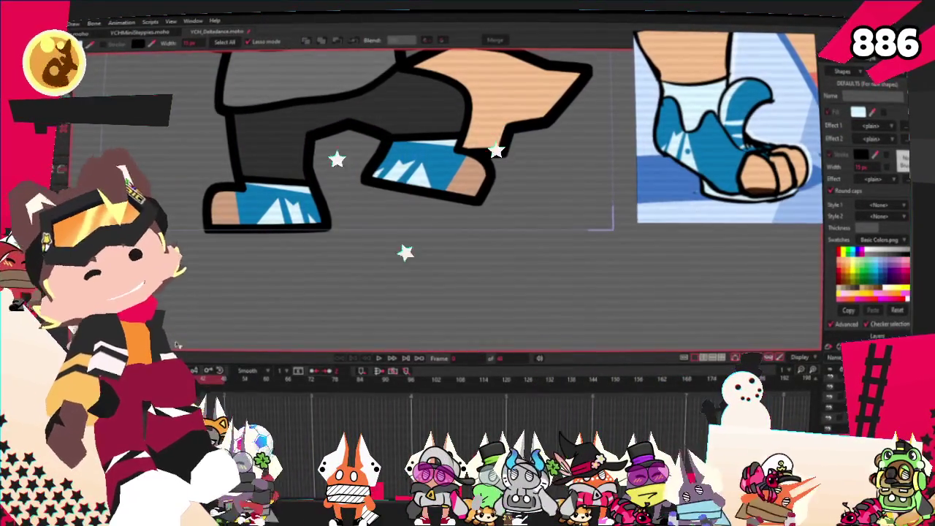
{"action": "scroll", "coordinate": [293, 219], "scroll_direction": "down", "scroll_amount": 3}
{"action": "scroll", "coordinate": [351, 182], "scroll_direction": "up", "scroll_amount": 2}
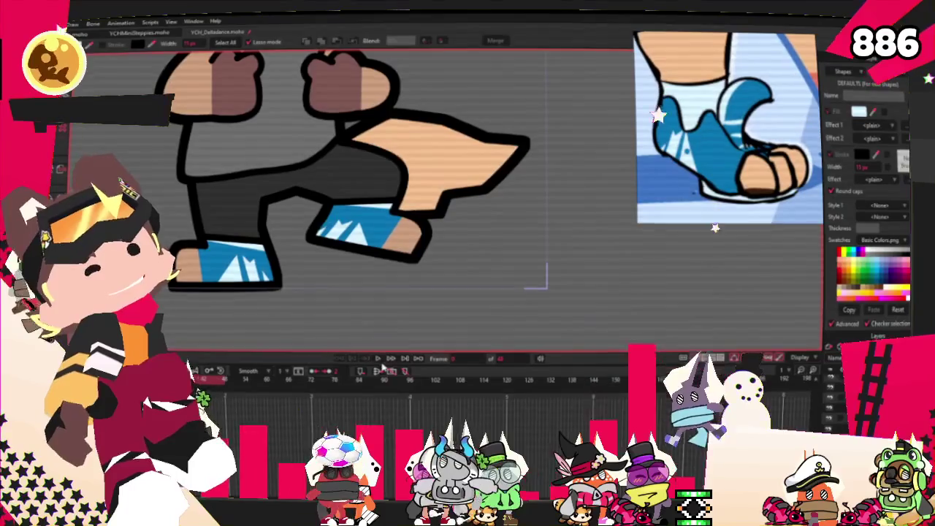
{"action": "left_click", "coordinate": [377, 360]}
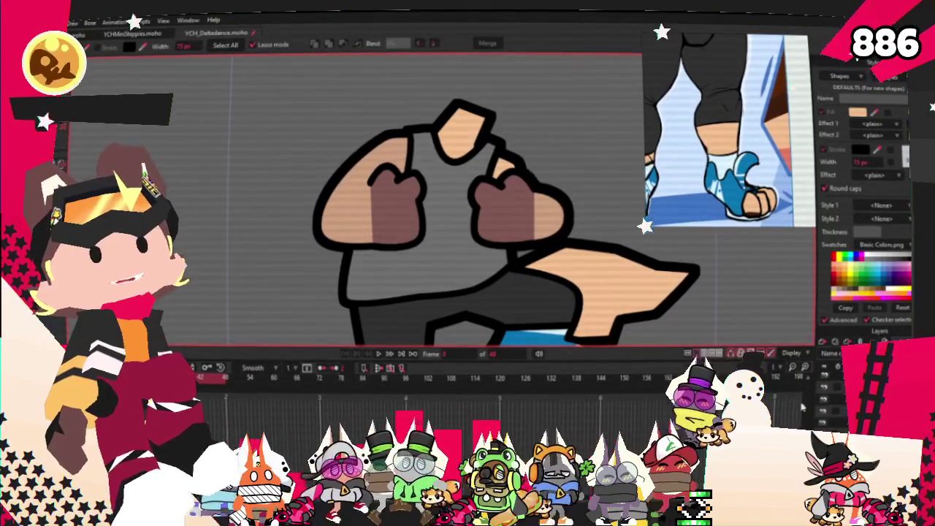
{"action": "scroll", "coordinate": [662, 155], "scroll_direction": "down", "scroll_amount": 5}
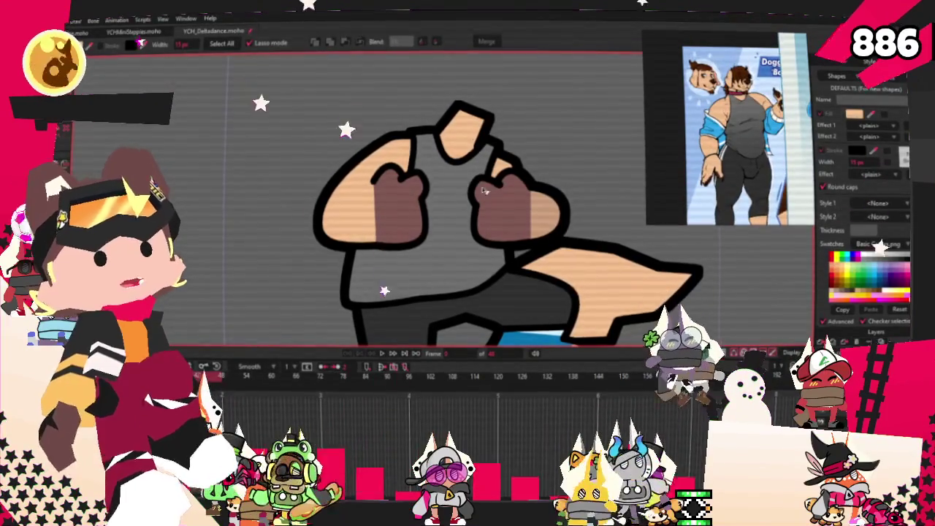
{"action": "left_click", "coordinate": [425, 217]}
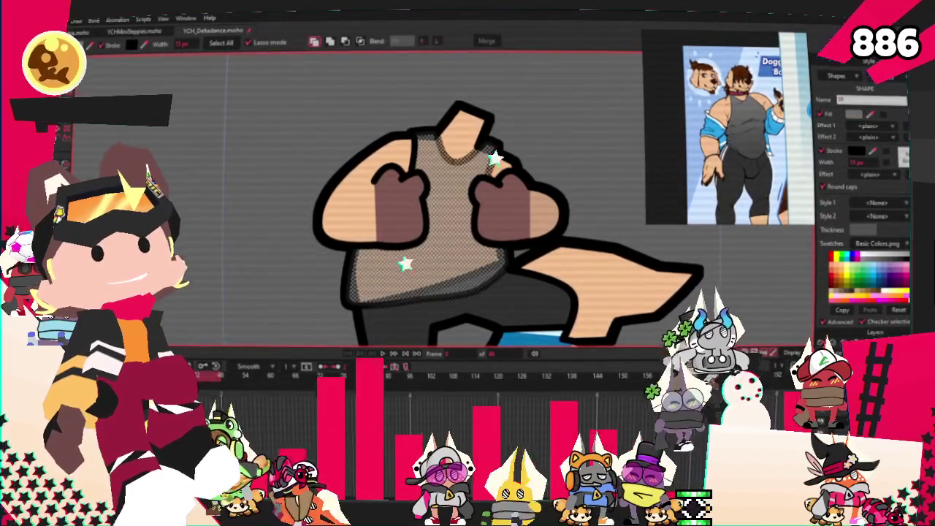
{"action": "left_click", "coordinate": [403, 205]}
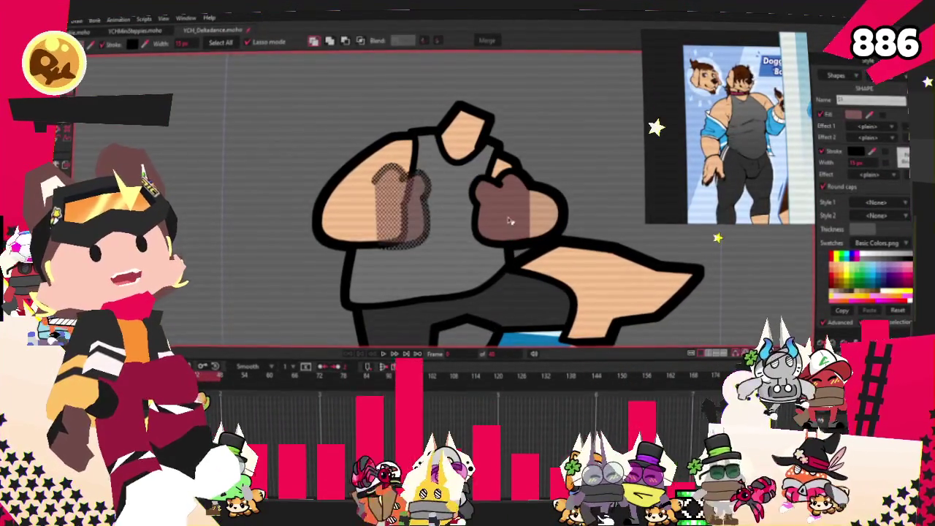
{"action": "left_click", "coordinate": [546, 225], "text": "shift"}
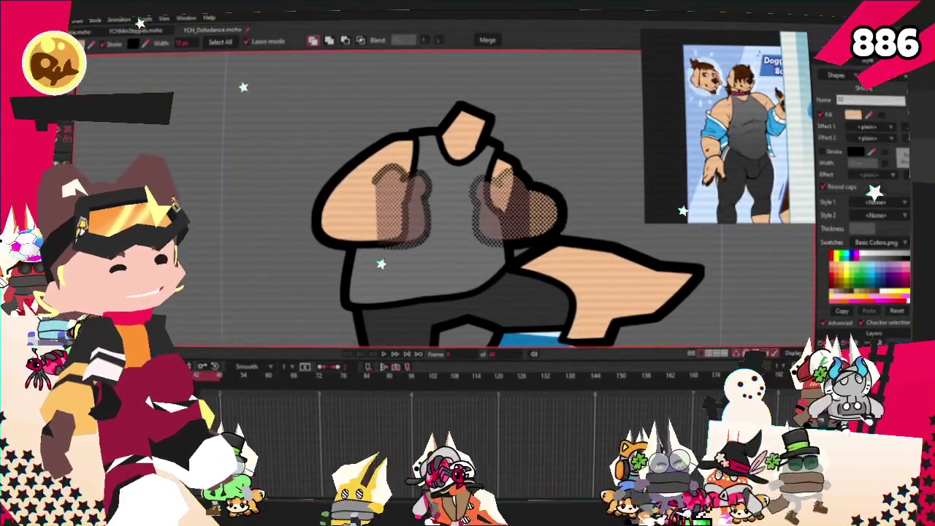
{"action": "scroll", "coordinate": [442, 168], "scroll_direction": "down", "scroll_amount": 5}
{"action": "scroll", "coordinate": [442, 168], "scroll_direction": "up", "scroll_amount": 5}
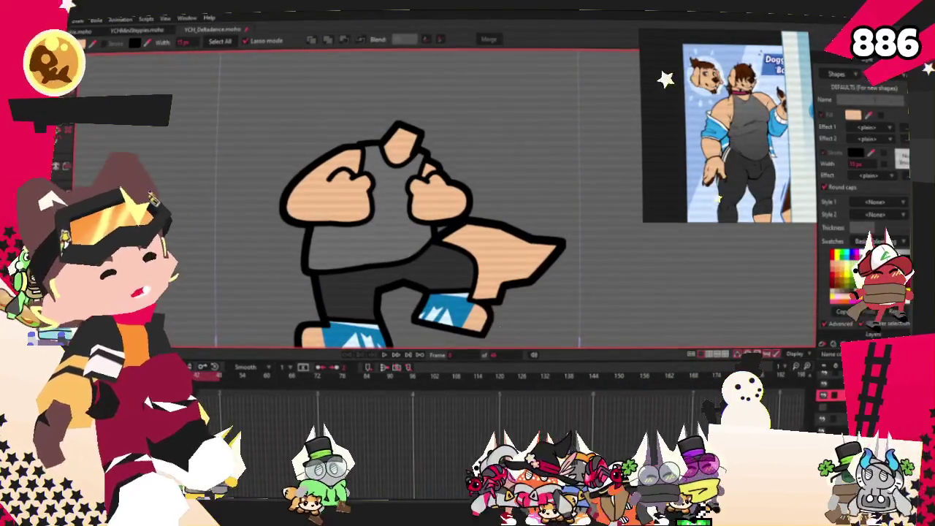
{"action": "scroll", "coordinate": [731, 135], "scroll_direction": "up", "scroll_amount": 3}
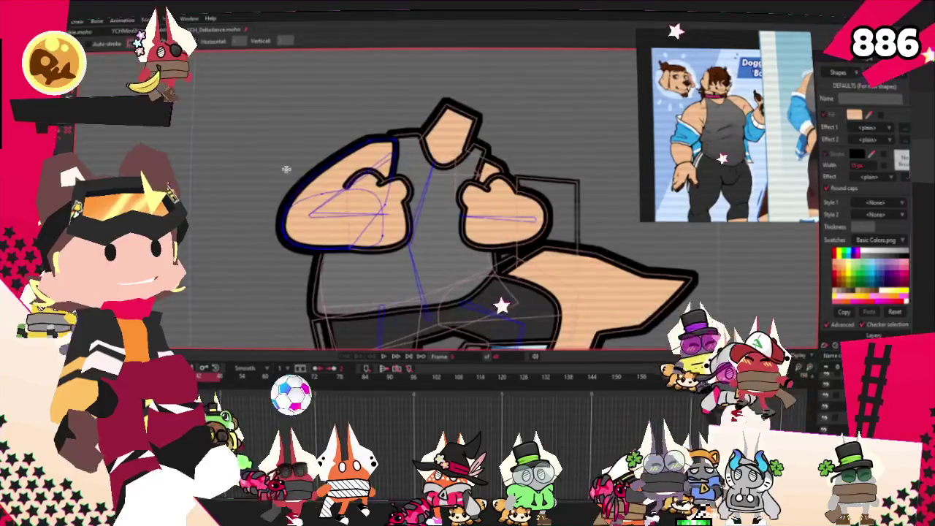
Fill the new arm patch with blue and rotate it to follow the arm.
{"action": "scroll", "coordinate": [284, 169], "scroll_direction": "up", "scroll_amount": 2}
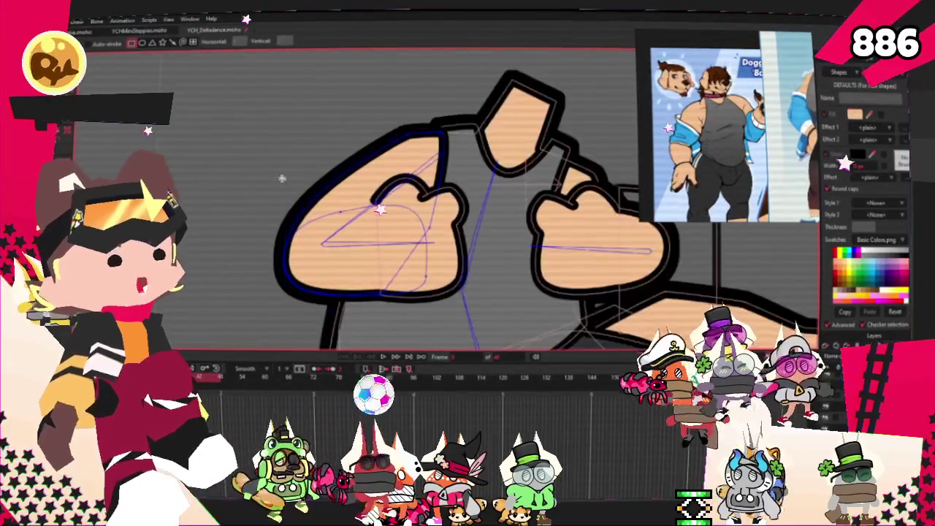
{"action": "key", "text": "b"}
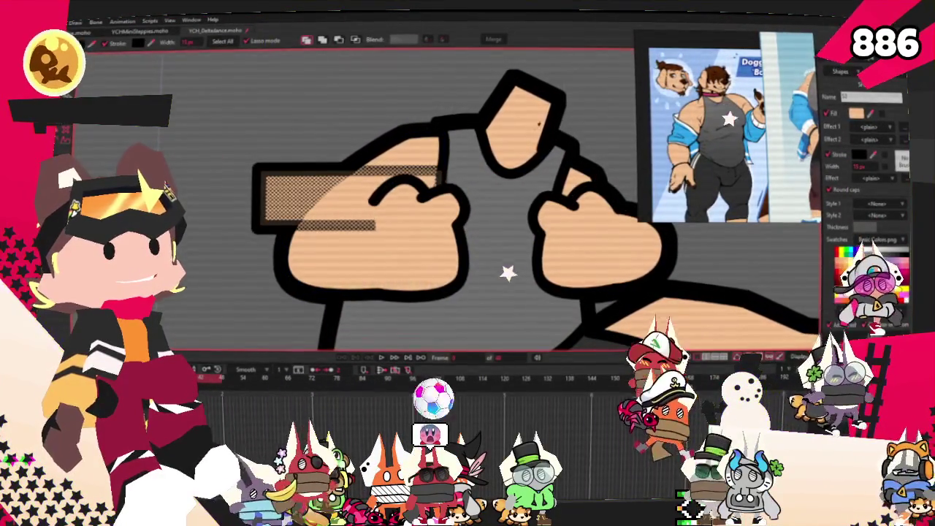
{"action": "left_click", "coordinate": [381, 199]}
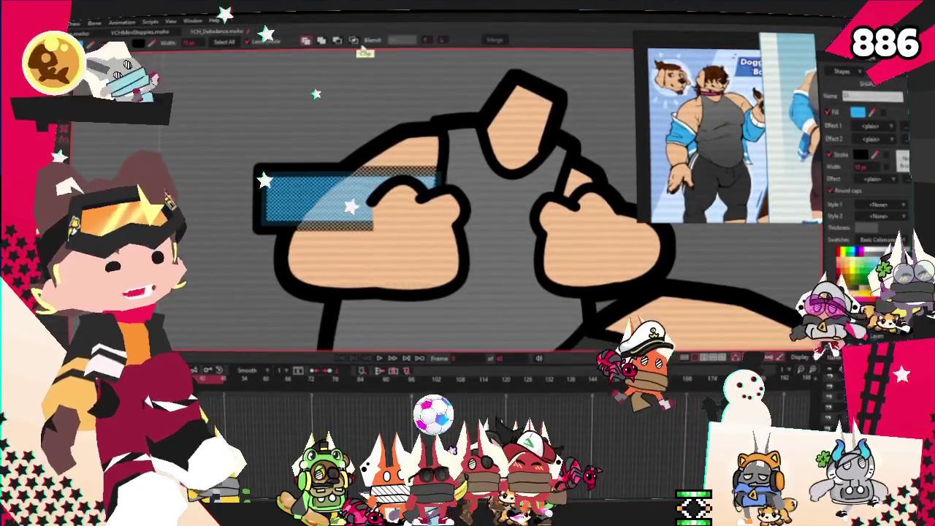
{"action": "key", "text": "t"}
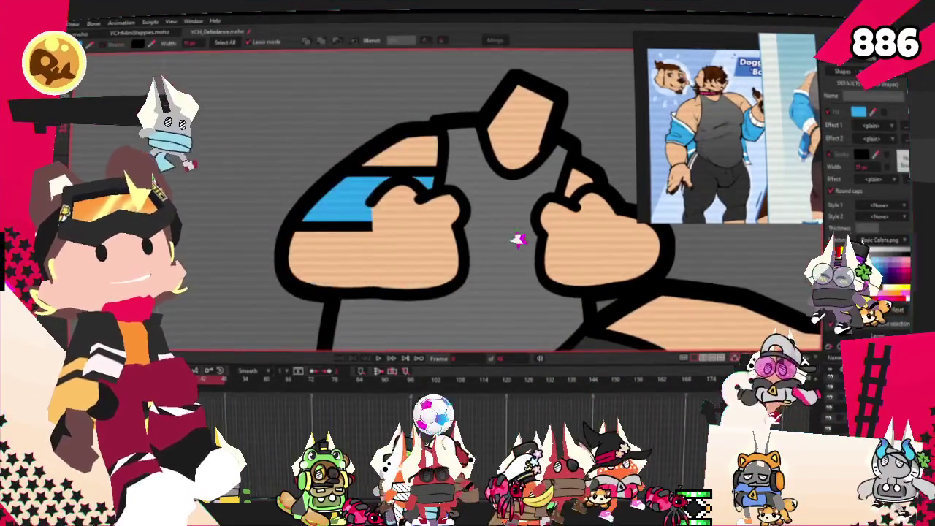
{"action": "scroll", "coordinate": [220, 237], "scroll_direction": "up", "scroll_amount": 2}
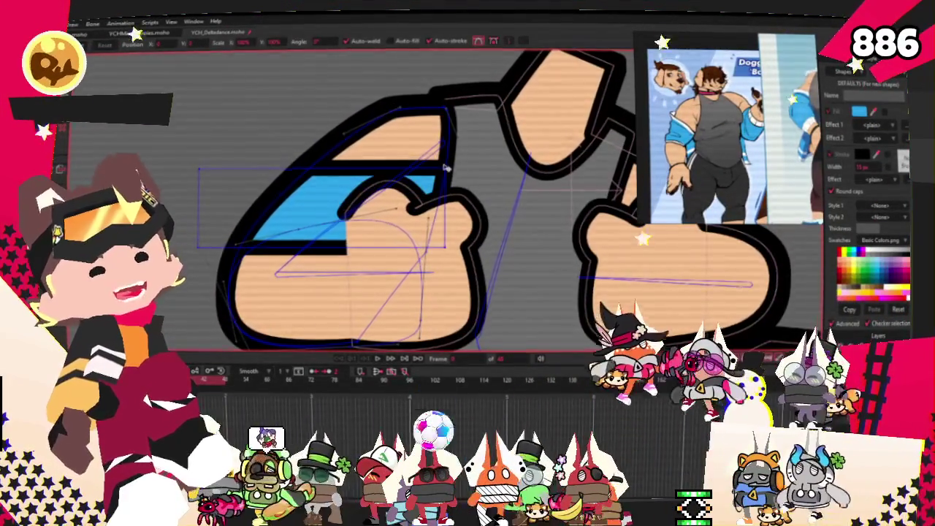
{"action": "left_click_drag", "start_coordinate": [221, 237], "coordinate": [206, 210]}
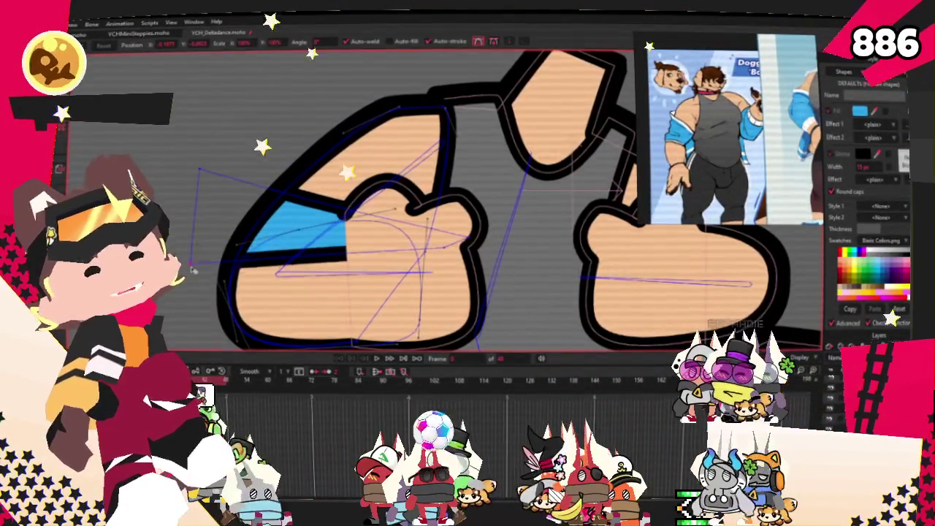
Pull the band's lower edge up to narrow it.
{"action": "scroll", "coordinate": [291, 143], "scroll_direction": "down", "scroll_amount": 2}
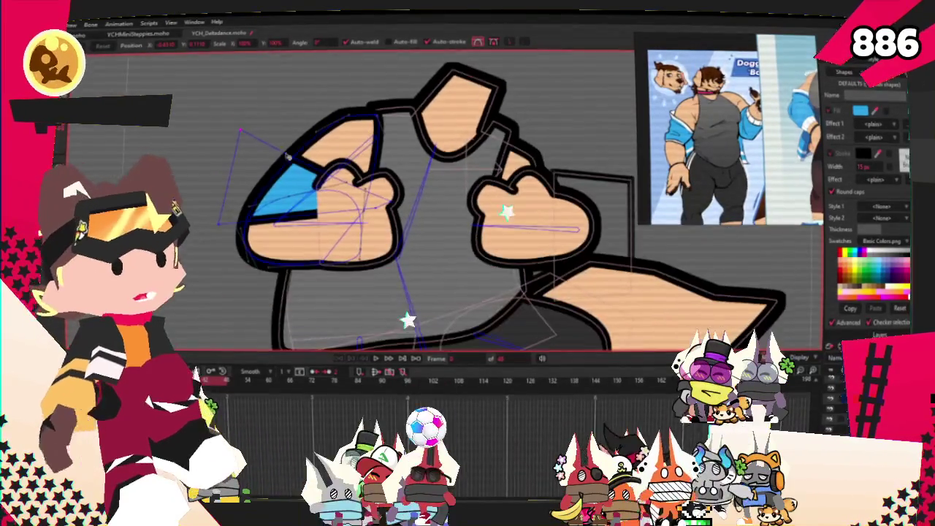
{"action": "scroll", "coordinate": [356, 192], "scroll_direction": "up", "scroll_amount": 2}
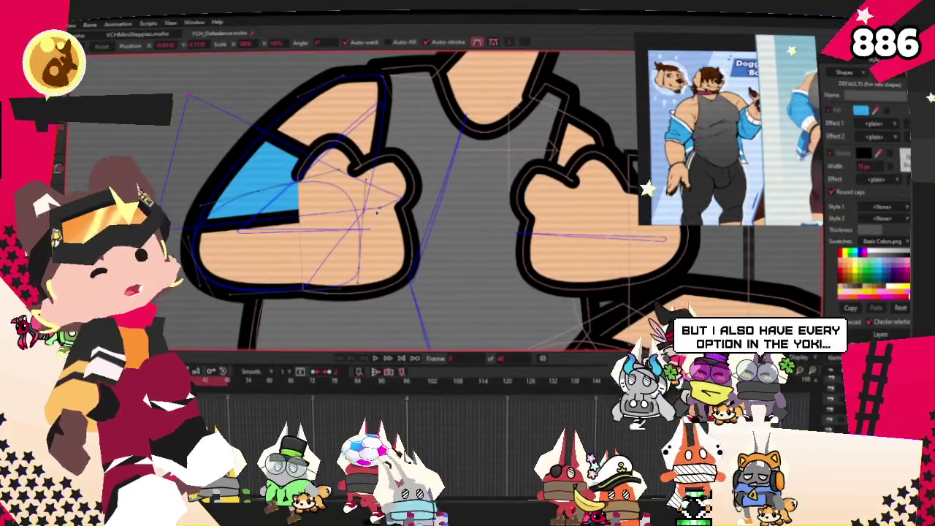
{"action": "left_click_drag", "start_coordinate": [377, 214], "coordinate": [331, 178]}
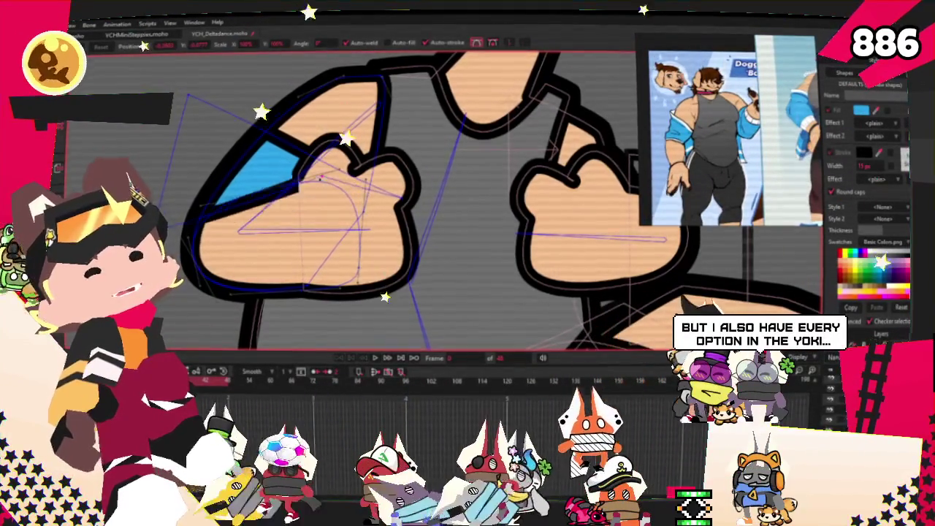
{"action": "scroll", "coordinate": [263, 148], "scroll_direction": "down", "scroll_amount": 2}
{"action": "scroll", "coordinate": [263, 148], "scroll_direction": "up", "scroll_amount": 2}
{"action": "scroll", "coordinate": [241, 139], "scroll_direction": "down", "scroll_amount": 3}
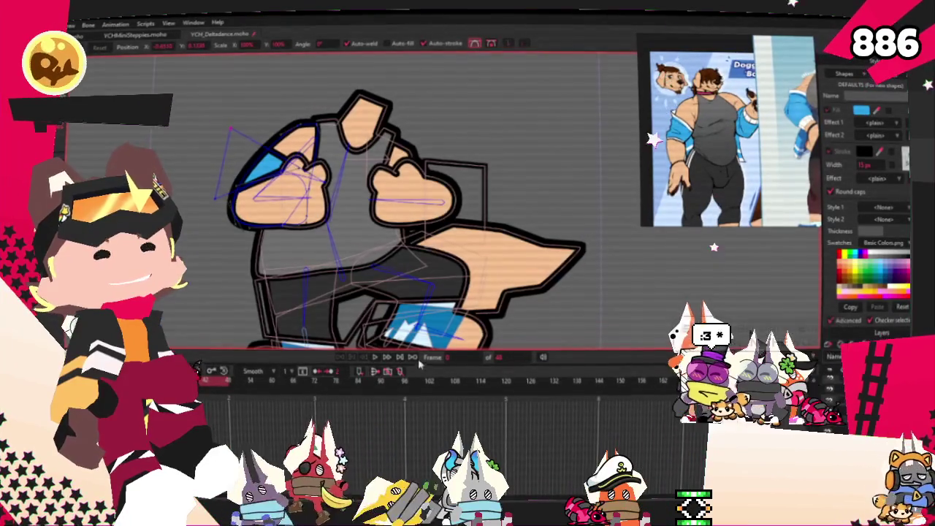
Play the animation to check the band, then bind its points to the arm bones.
{"action": "left_click", "coordinate": [375, 359]}
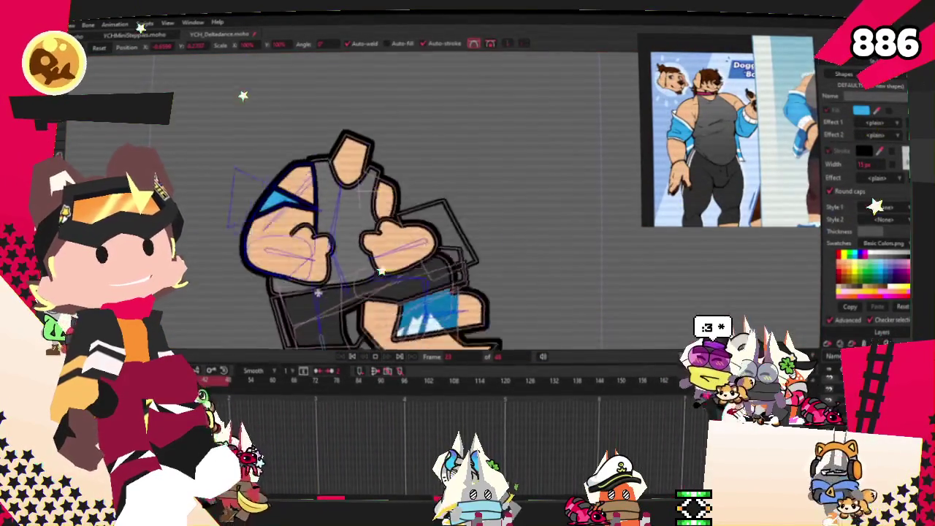
{"action": "left_click", "coordinate": [353, 359]}
{"action": "scroll", "coordinate": [329, 326], "scroll_direction": "up", "scroll_amount": 3}
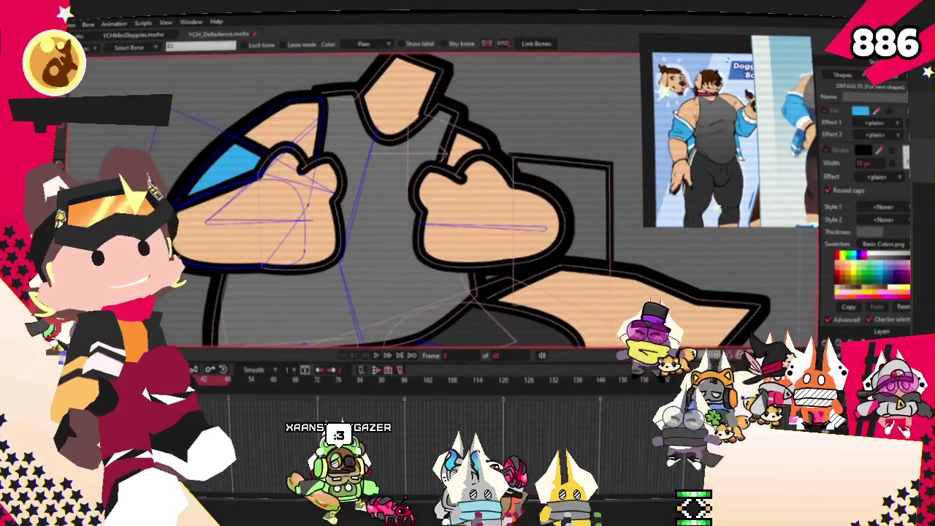
{"action": "key", "text": "g"}
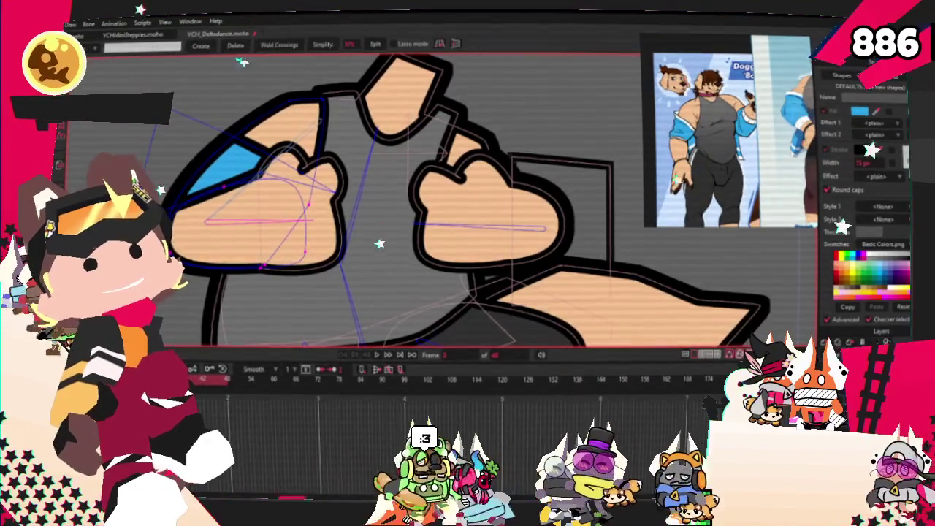
{"action": "key", "text": "i"}
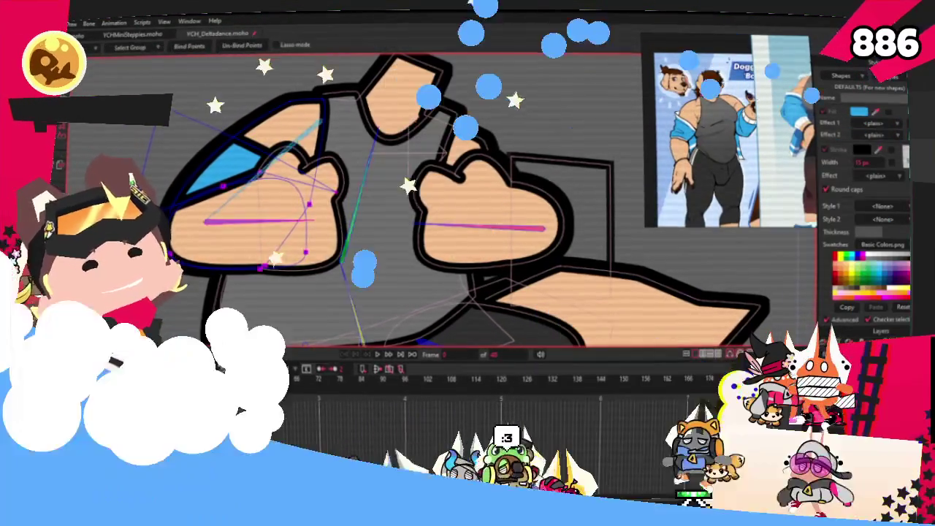
{"action": "key", "text": "g"}
{"action": "scroll", "coordinate": [380, 197], "scroll_direction": "down", "scroll_amount": 6}
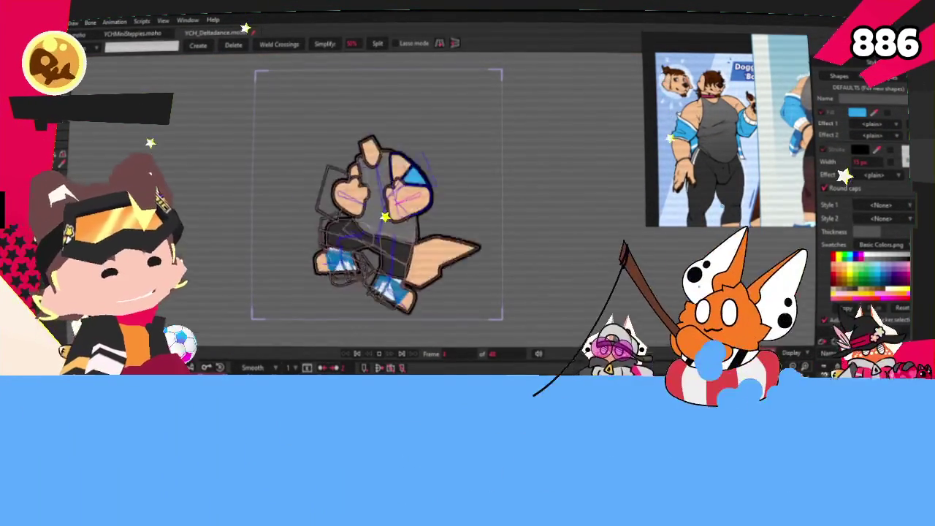
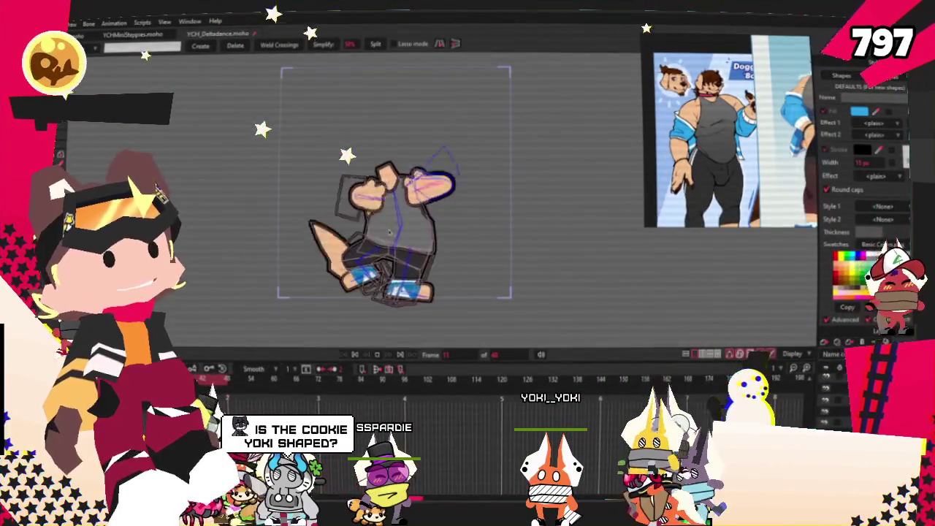
Stop the dance playback and zoom in on the character.
{"action": "left_click", "coordinate": [377, 356]}
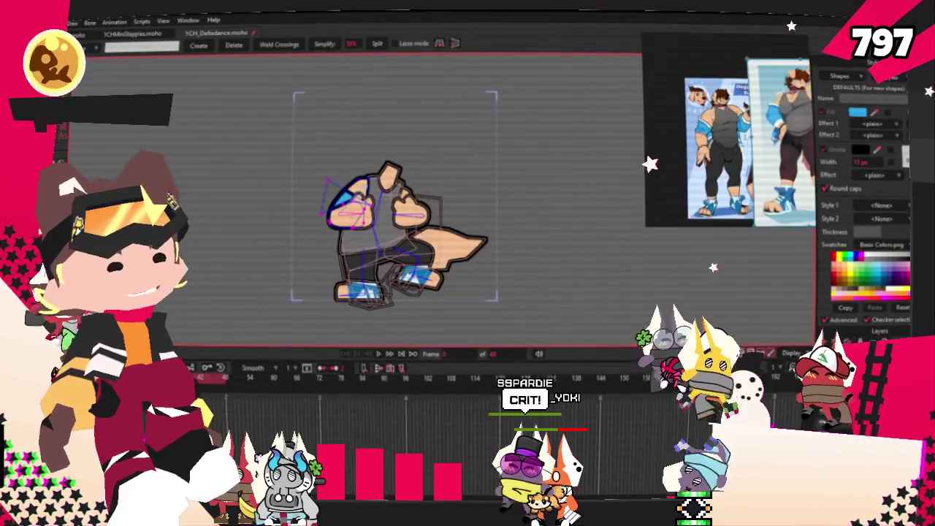
{"action": "scroll", "coordinate": [731, 130], "scroll_direction": "up", "scroll_amount": 5}
{"action": "scroll", "coordinate": [728, 130], "scroll_direction": "down", "scroll_amount": 5}
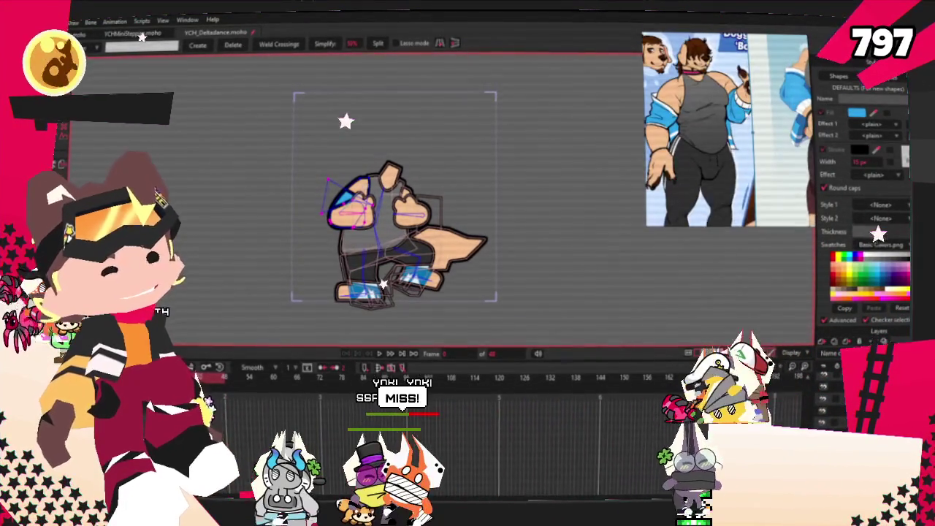
{"action": "scroll", "coordinate": [729, 129], "scroll_direction": "up", "scroll_amount": 2}
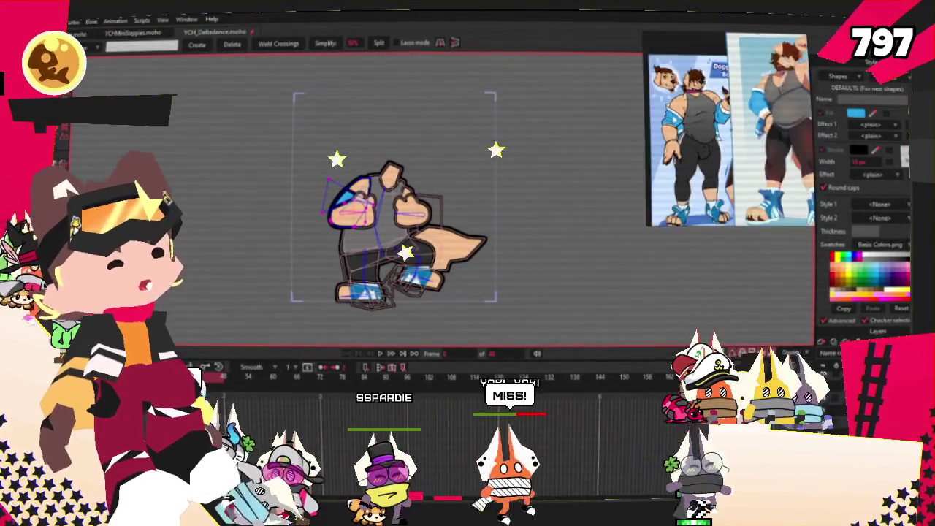
{"action": "scroll", "coordinate": [318, 244], "scroll_direction": "up", "scroll_amount": 3}
{"action": "scroll", "coordinate": [319, 244], "scroll_direction": "up", "scroll_amount": 3}
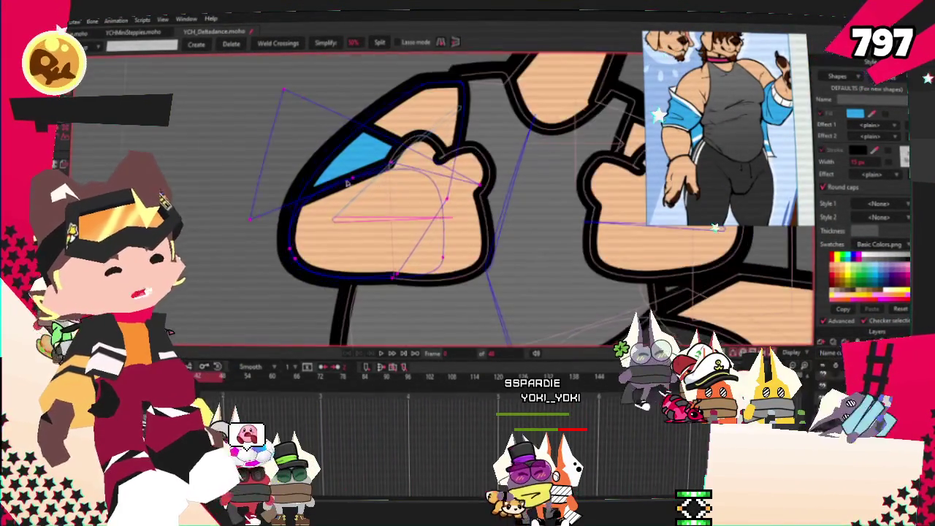
Select the blue shape on the raised arm to inspect it, then deselect it.
{"action": "key", "text": "b"}
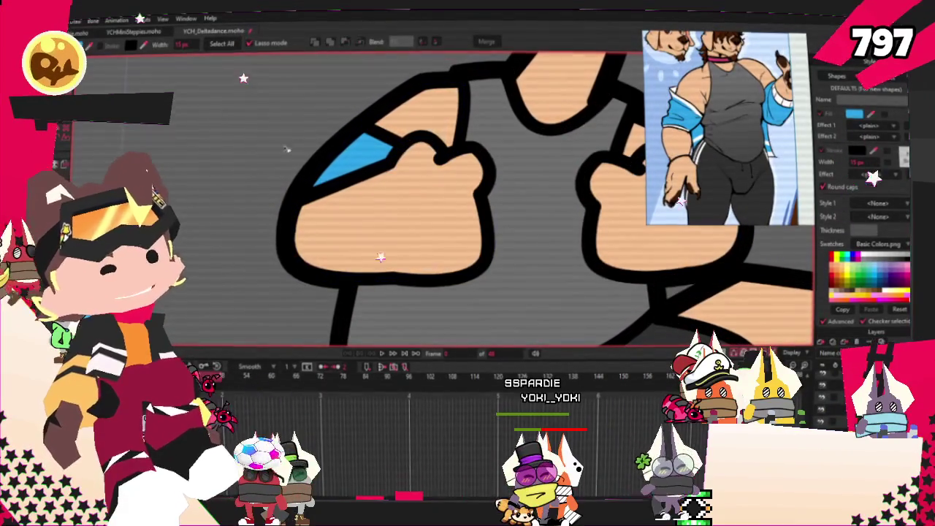
{"action": "left_click", "coordinate": [394, 219]}
{"action": "scroll", "coordinate": [727, 139], "scroll_direction": "down", "scroll_amount": 2}
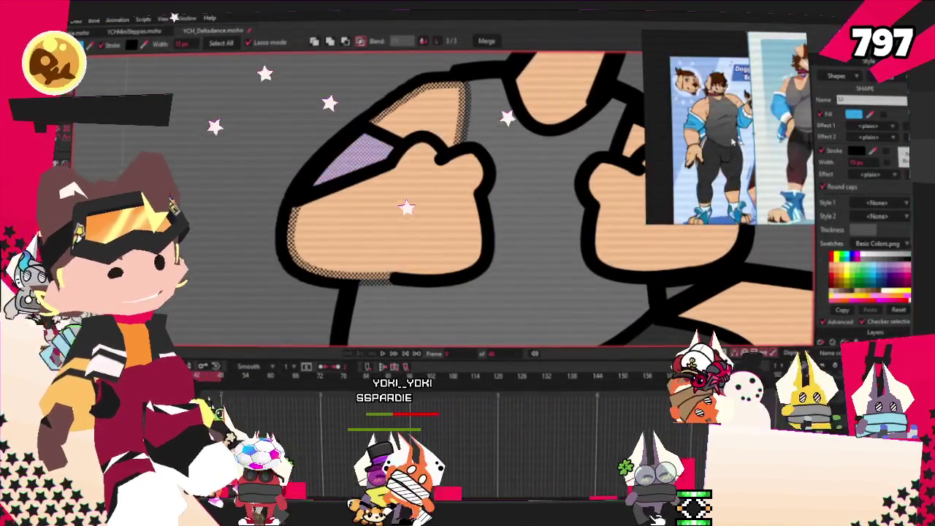
{"action": "scroll", "coordinate": [727, 139], "scroll_direction": "up", "scroll_amount": 3}
{"action": "scroll", "coordinate": [798, 139], "scroll_direction": "up", "scroll_amount": 3}
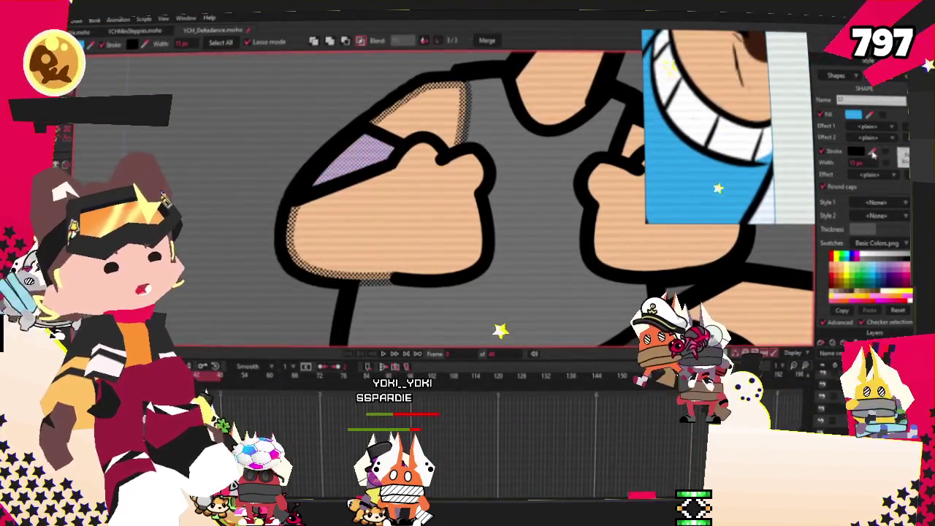
{"action": "scroll", "coordinate": [351, 257], "scroll_direction": "down", "scroll_amount": 5}
{"action": "scroll", "coordinate": [351, 257], "scroll_direction": "down", "scroll_amount": 2}
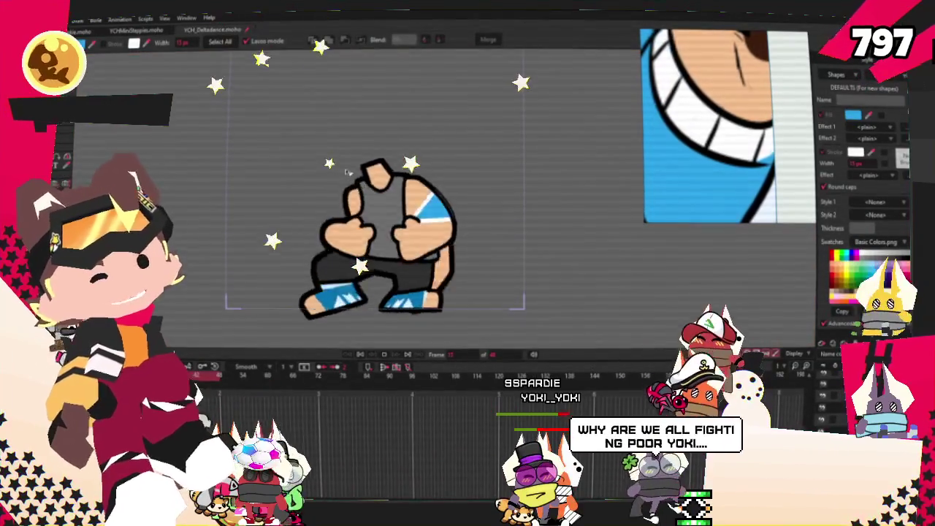
{"action": "scroll", "coordinate": [727, 124], "scroll_direction": "down", "scroll_amount": 3}
{"action": "scroll", "coordinate": [727, 125], "scroll_direction": "down", "scroll_amount": 2}
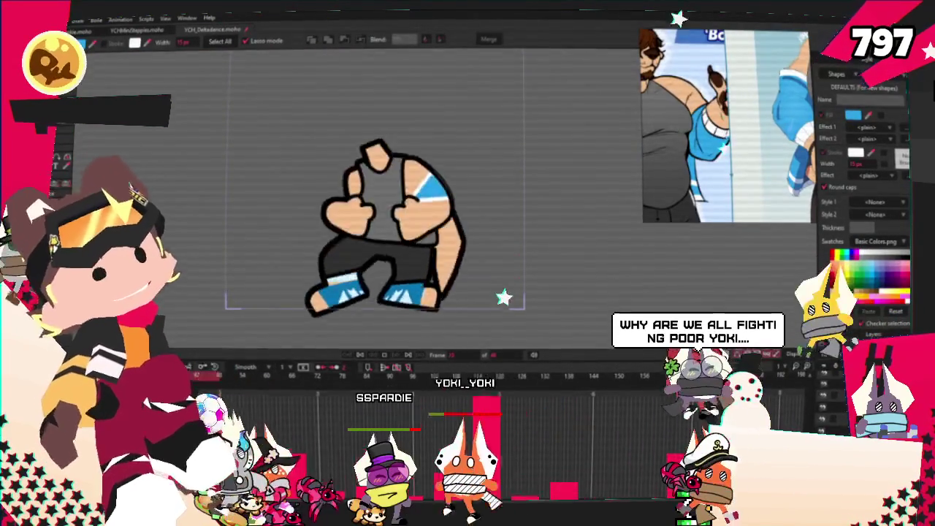
{"action": "scroll", "coordinate": [373, 234], "scroll_direction": "up", "scroll_amount": 2}
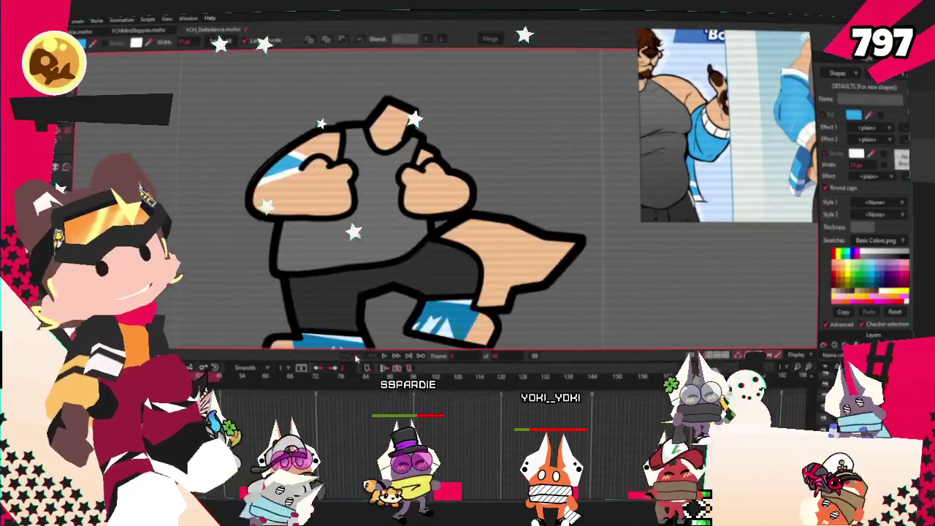
{"action": "scroll", "coordinate": [349, 213], "scroll_direction": "up", "scroll_amount": 2}
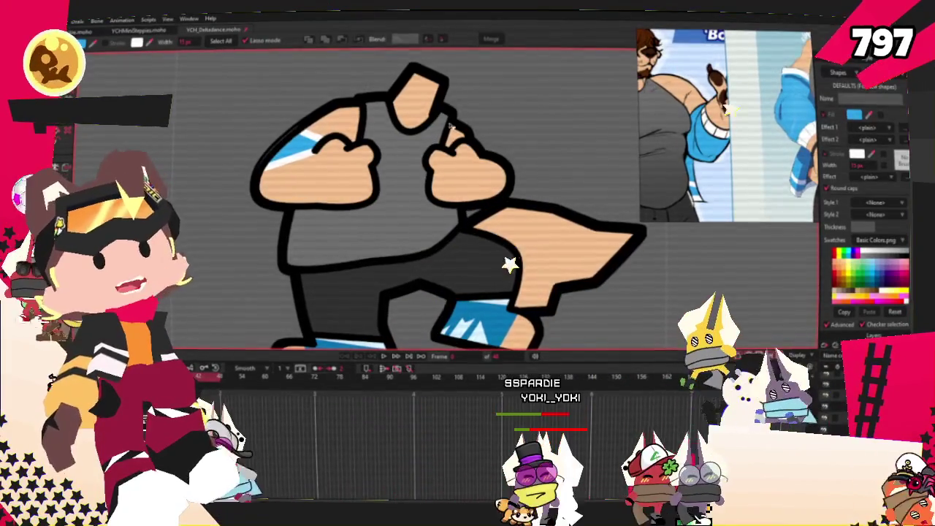
{"action": "scroll", "coordinate": [450, 128], "scroll_direction": "down", "scroll_amount": 2}
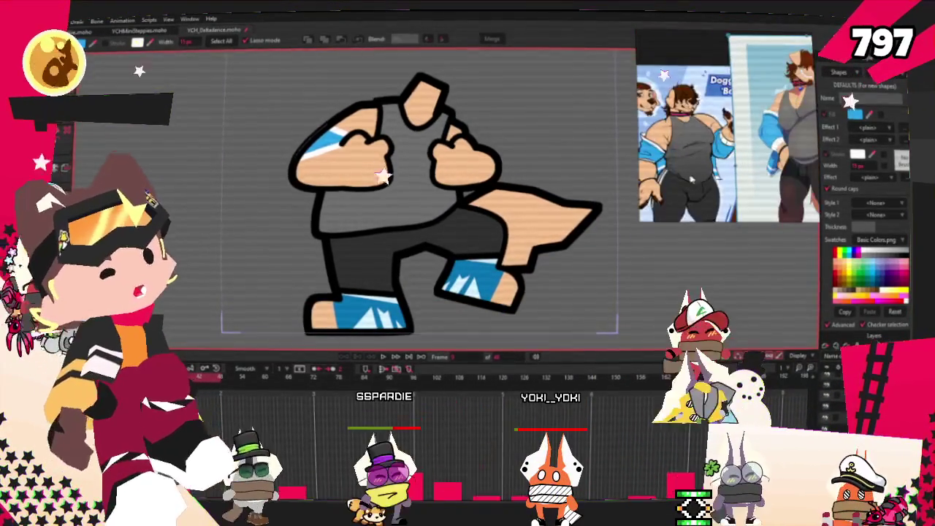
{"action": "scroll", "coordinate": [390, 233], "scroll_direction": "up", "scroll_amount": 1}
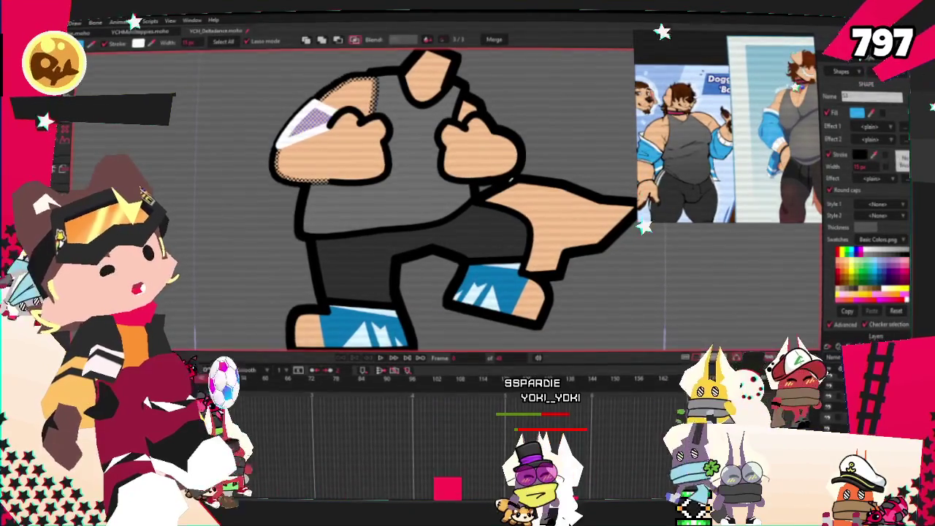
{"action": "left_click", "coordinate": [572, 129]}
{"action": "scroll", "coordinate": [572, 129], "scroll_direction": "down", "scroll_amount": 3}
{"action": "scroll", "coordinate": [572, 129], "scroll_direction": "up", "scroll_amount": 3}
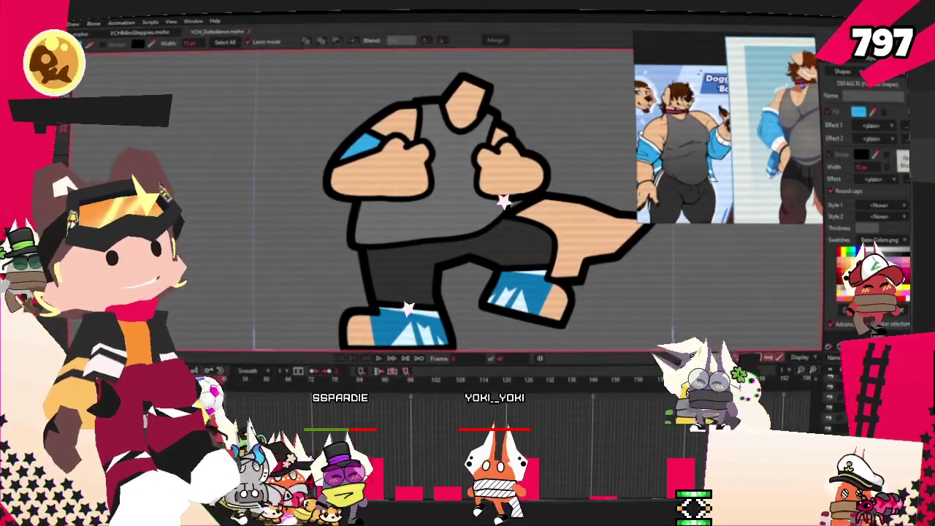
Fill the grey patch beneath the left fist with the blue swatch.
{"action": "left_click", "coordinate": [439, 176]}
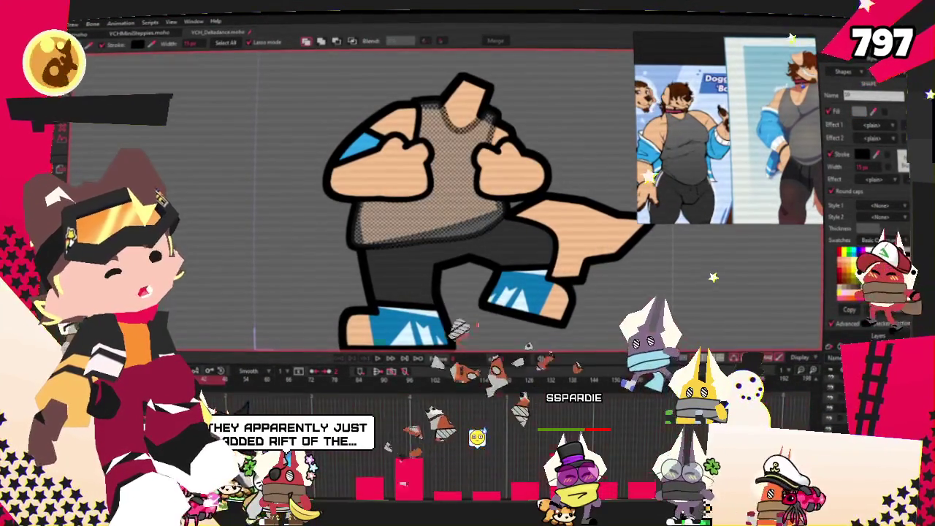
{"action": "key", "text": "r"}
{"action": "scroll", "coordinate": [444, 293], "scroll_direction": "up", "scroll_amount": 5}
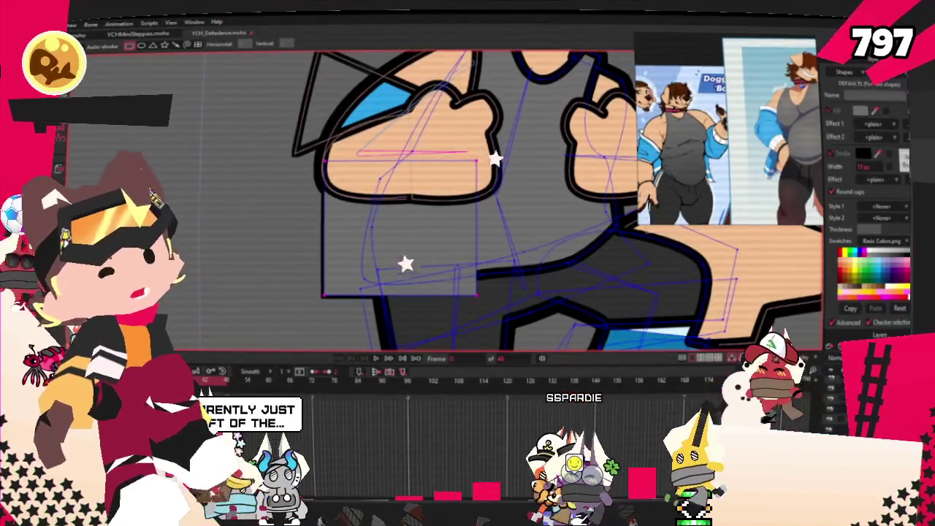
{"action": "key", "text": "q"}
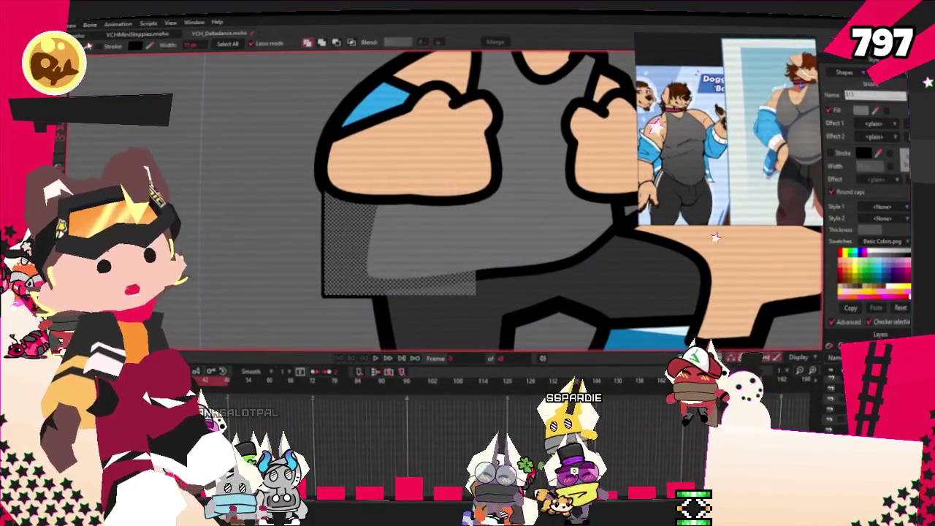
{"action": "left_click", "coordinate": [413, 252]}
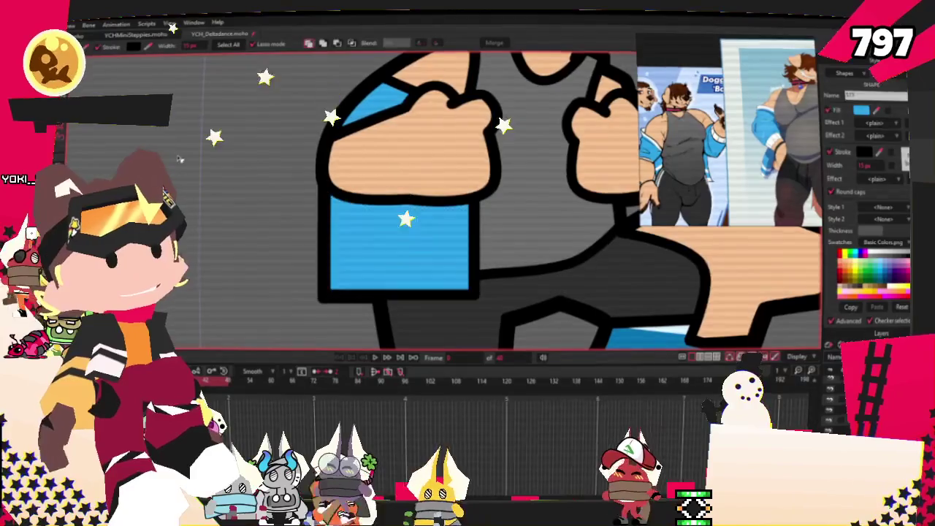
{"action": "scroll", "coordinate": [232, 155], "scroll_direction": "down", "scroll_amount": 2}
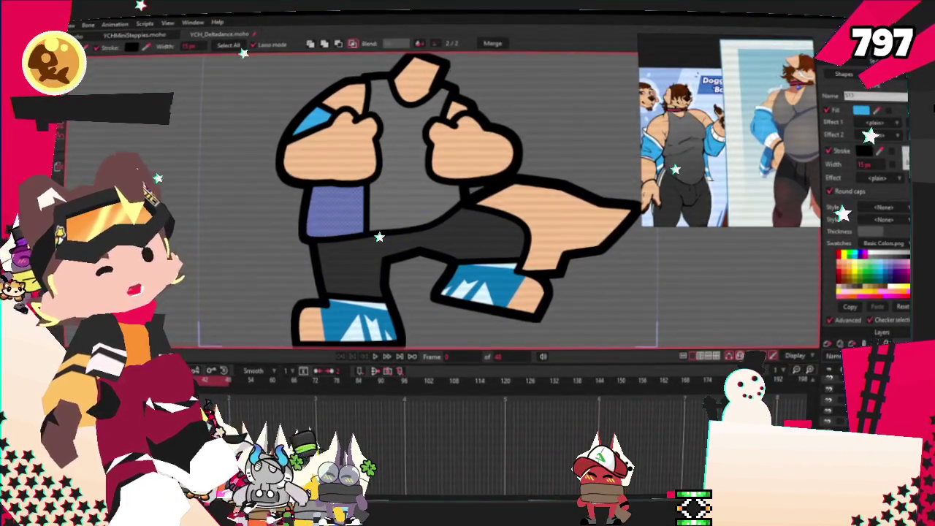
Try the point, bone and transform tools, then deselect the sleeve shape.
{"action": "key", "text": "g"}
{"action": "scroll", "coordinate": [365, 206], "scroll_direction": "up", "scroll_amount": 2}
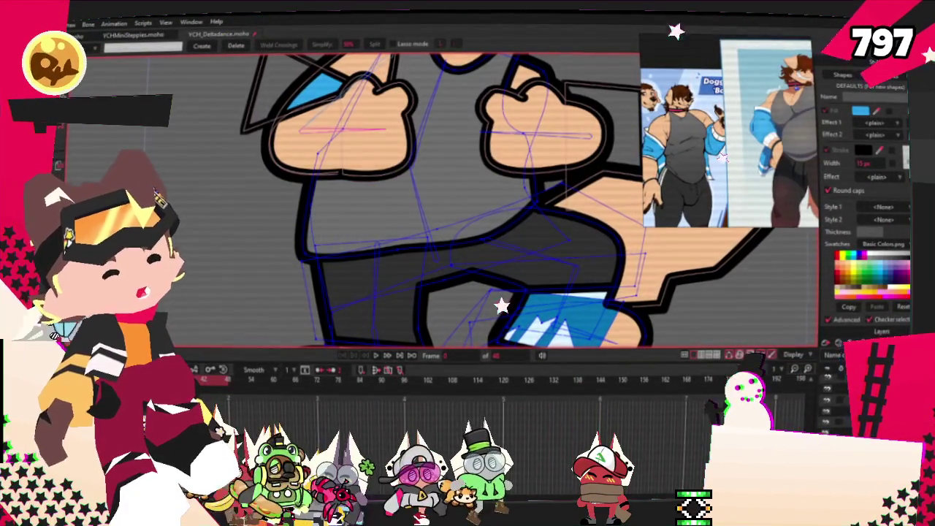
{"action": "key", "text": "b"}
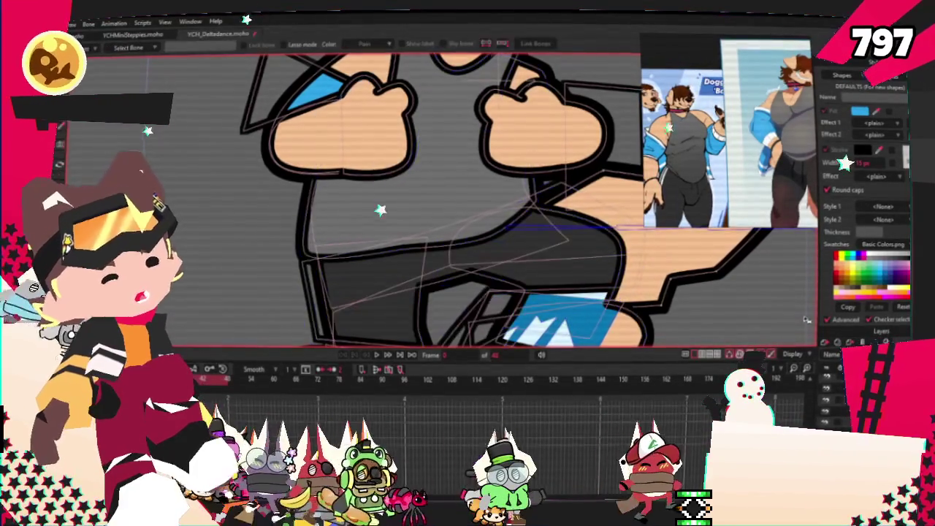
{"action": "key", "text": "t"}
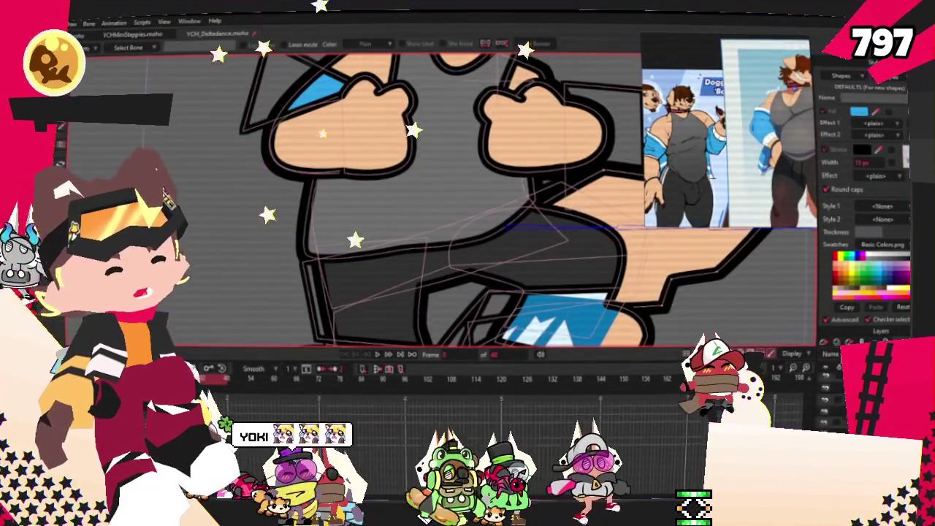
{"action": "key", "text": "q"}
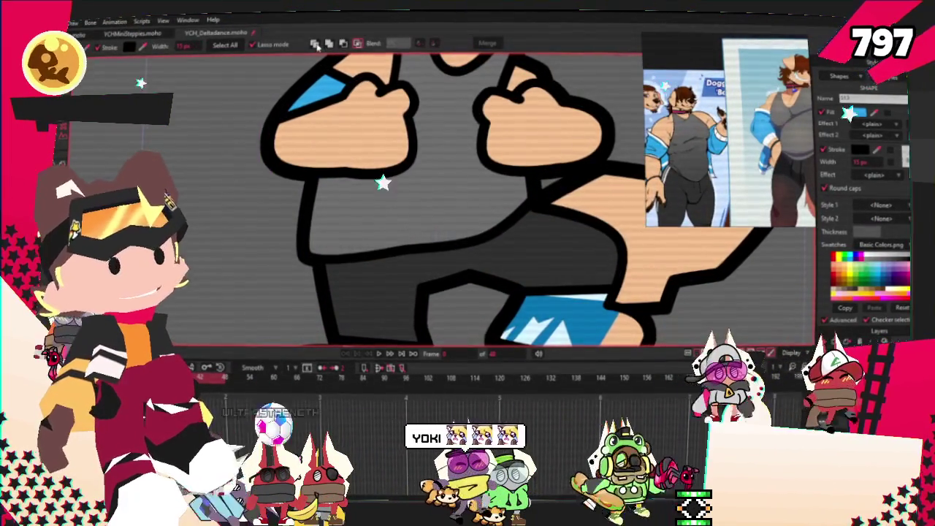
{"action": "key", "text": "Delete"}
Pull the blue sleeve's lower corner points up and inward.
{"action": "key", "text": "t"}
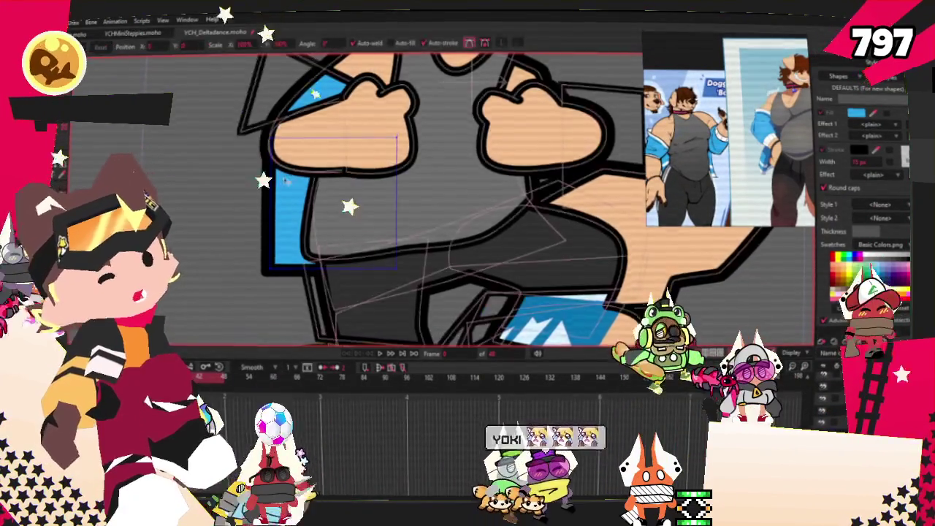
{"action": "left_click_drag", "start_coordinate": [387, 266], "coordinate": [289, 150]}
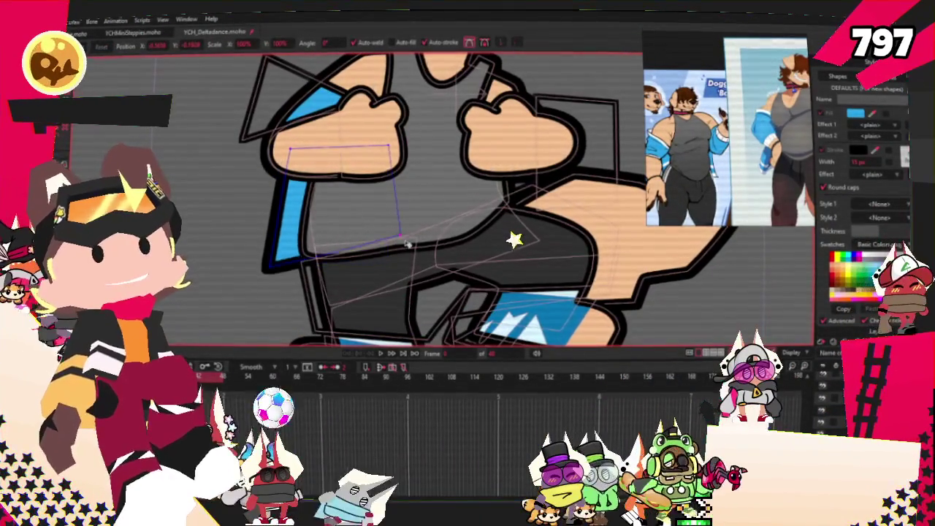
{"action": "left_click_drag", "start_coordinate": [267, 264], "coordinate": [278, 248]}
{"action": "key", "text": "c"}
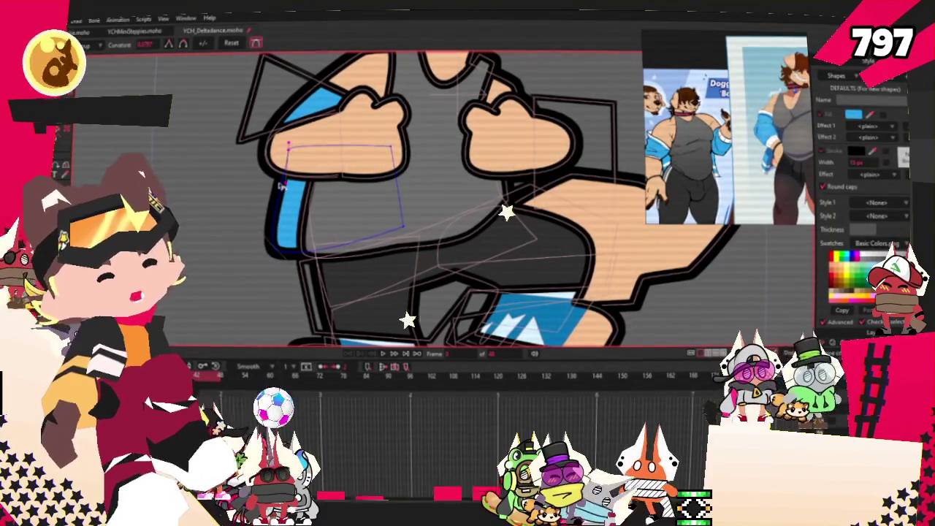
Stop and replay the dance animation to preview the reshaped sleeve.
{"action": "scroll", "coordinate": [511, 256], "scroll_direction": "down", "scroll_amount": 3}
{"action": "scroll", "coordinate": [512, 255], "scroll_direction": "up", "scroll_amount": 3}
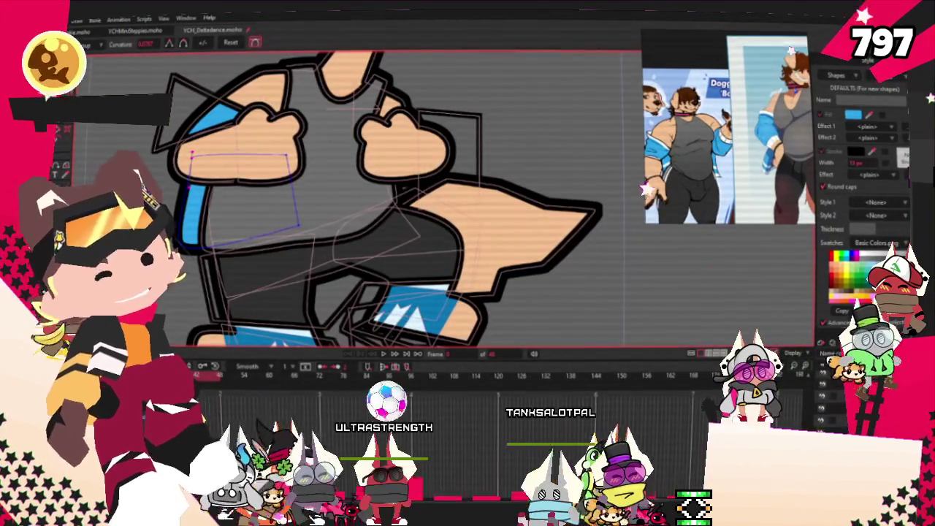
{"action": "scroll", "coordinate": [383, 250], "scroll_direction": "up", "scroll_amount": 1}
{"action": "scroll", "coordinate": [382, 251], "scroll_direction": "up", "scroll_amount": 1}
{"action": "scroll", "coordinate": [382, 251], "scroll_direction": "down", "scroll_amount": 4}
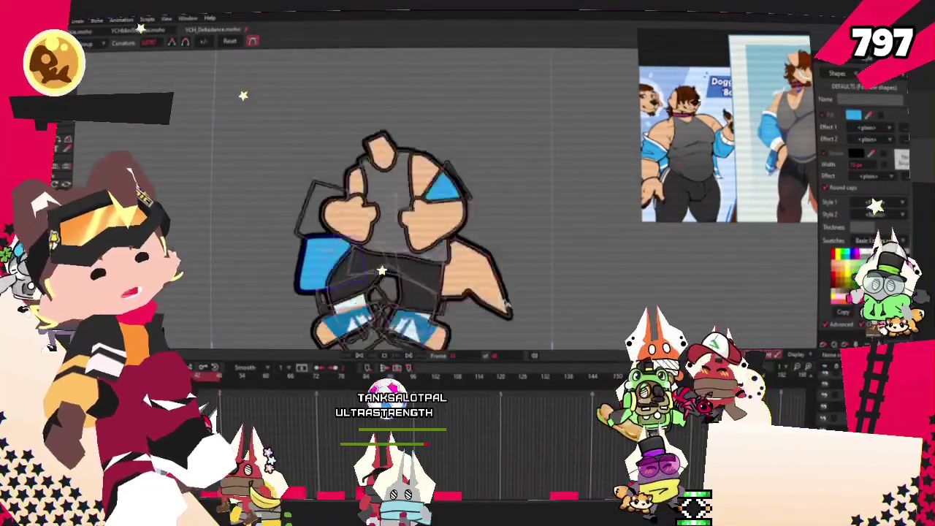
{"action": "left_click", "coordinate": [357, 361]}
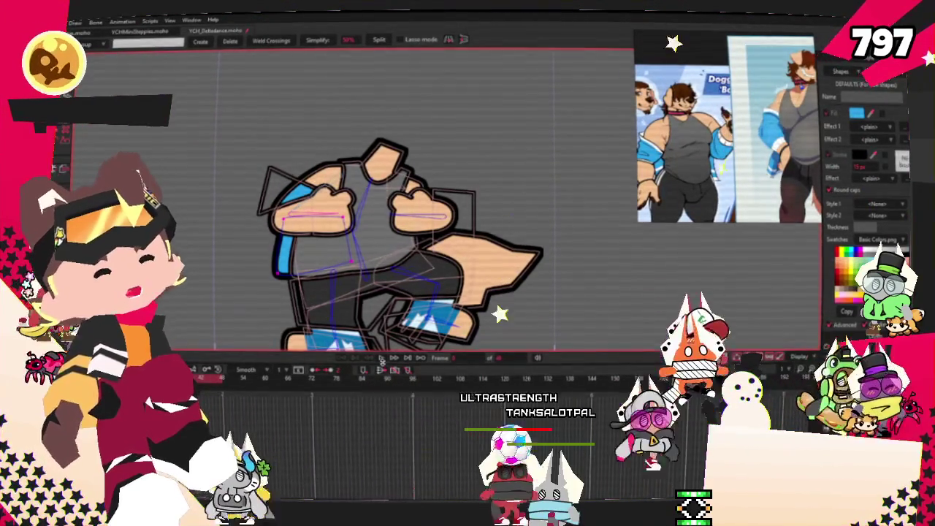
{"action": "left_click", "coordinate": [381, 359]}
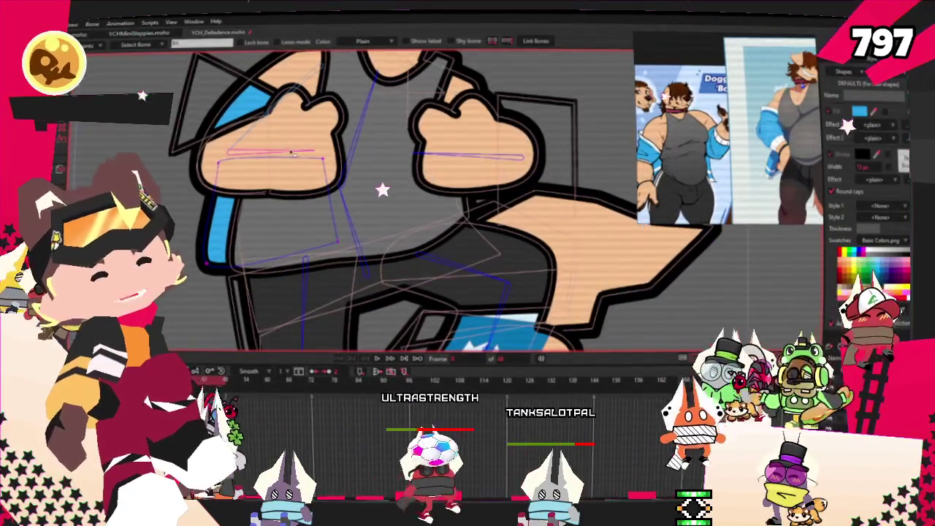
Box-select all the right hand's points and bind them to the selected arm bone.
{"action": "scroll", "coordinate": [225, 102], "scroll_direction": "up", "scroll_amount": 3}
{"action": "key", "text": "g"}
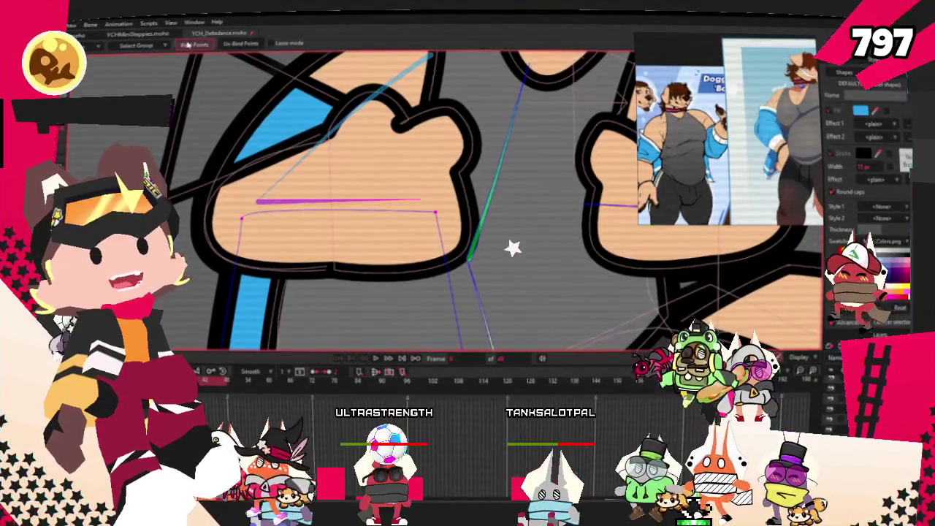
{"action": "scroll", "coordinate": [219, 102], "scroll_direction": "down", "scroll_amount": 2}
{"action": "key", "text": "i"}
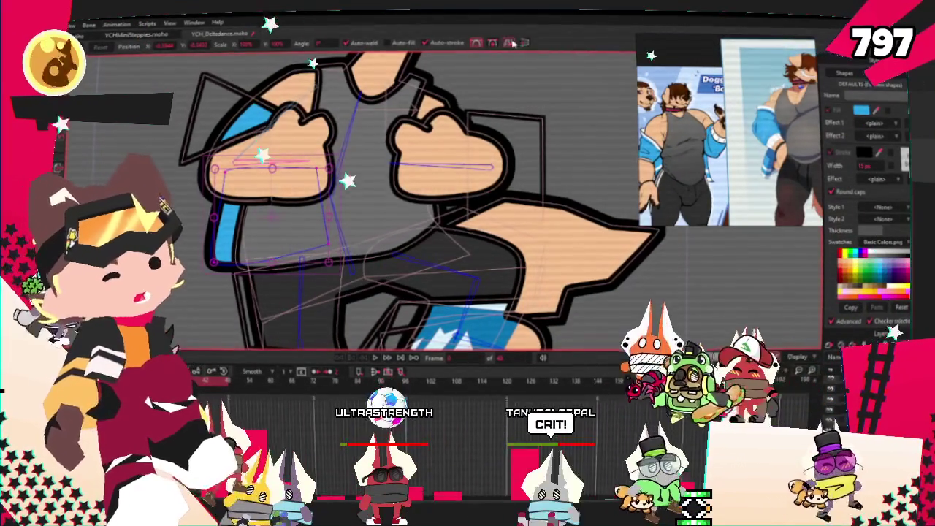
{"action": "left_click", "coordinate": [447, 207]}
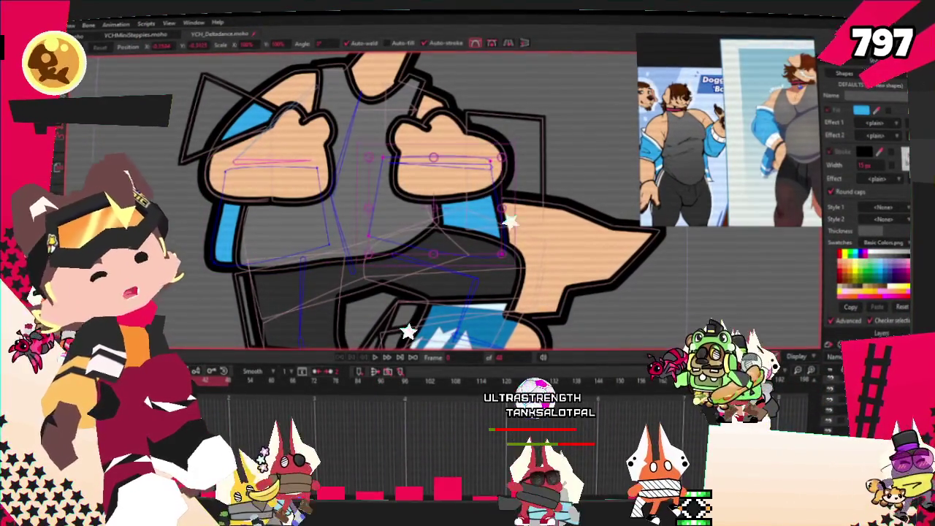
{"action": "key", "text": "b"}
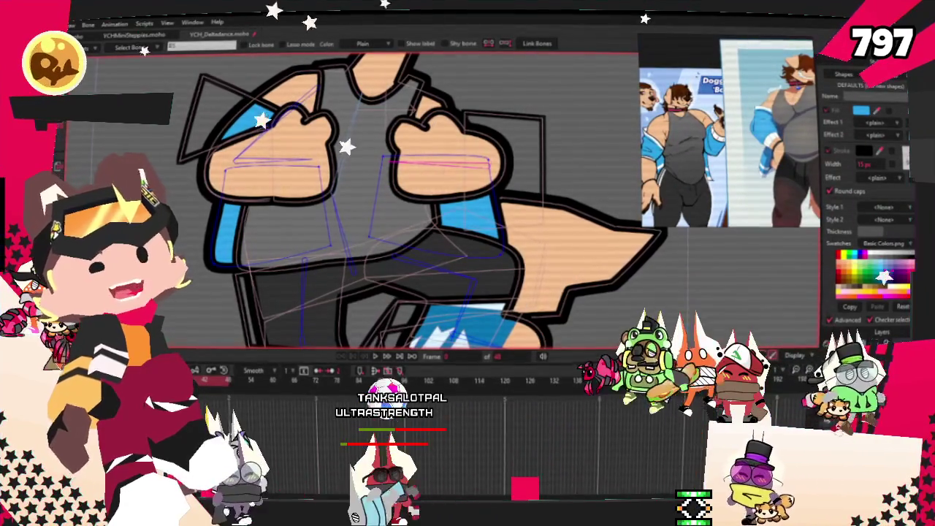
{"action": "key", "text": "u"}
{"action": "left_click_drag", "start_coordinate": [359, 129], "coordinate": [529, 180]}
{"action": "key", "text": "i"}
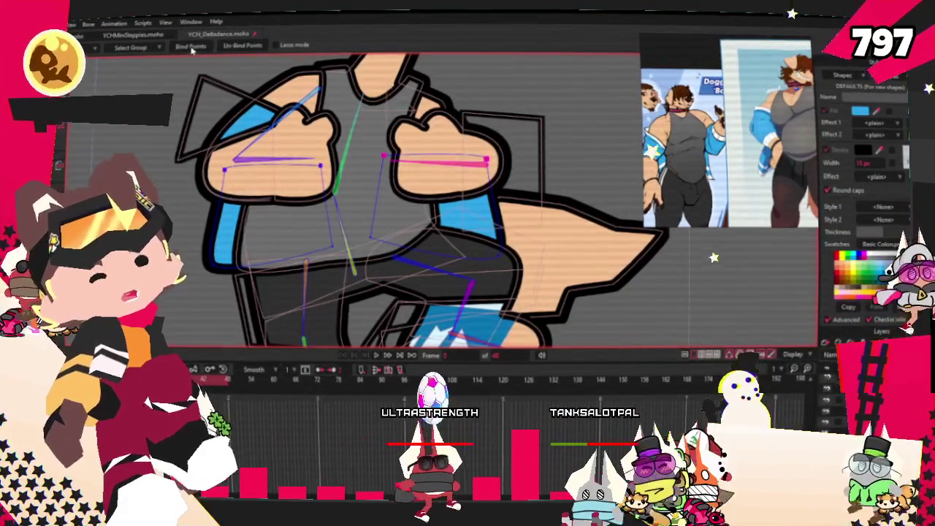
{"action": "scroll", "coordinate": [329, 256], "scroll_direction": "down", "scroll_amount": 5}
{"action": "key", "text": "u"}
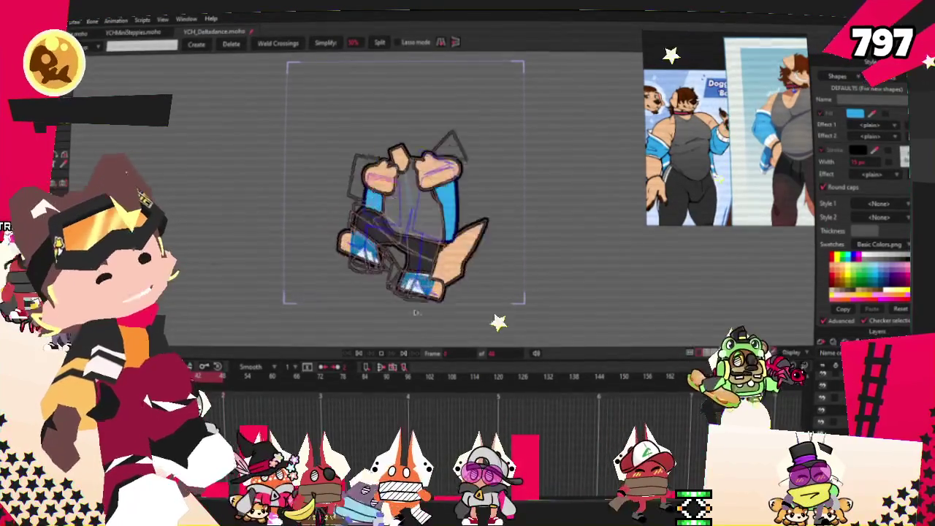
Return to the rest pose and drag the sleeve points beside the right hand.
{"action": "left_click", "coordinate": [360, 357]}
{"action": "scroll", "coordinate": [388, 190], "scroll_direction": "up", "scroll_amount": 5}
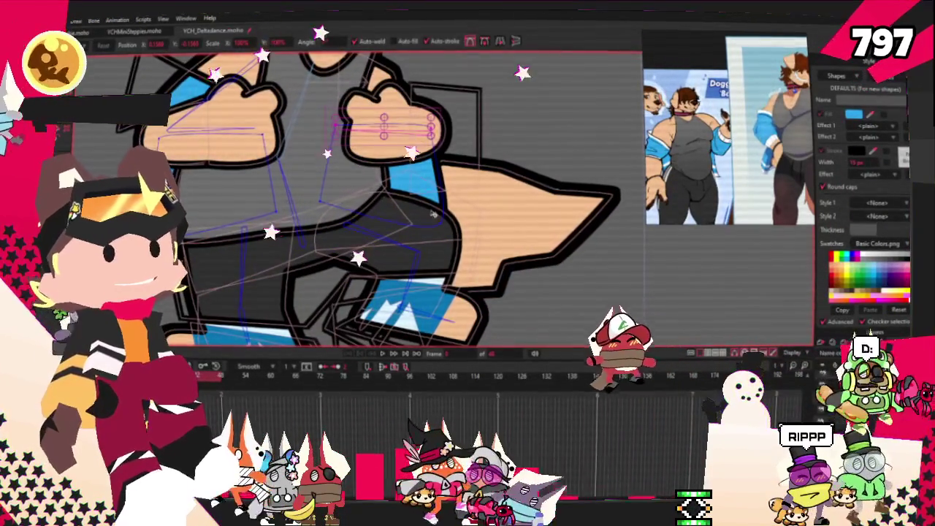
{"action": "left_click_drag", "start_coordinate": [431, 132], "coordinate": [437, 192]}
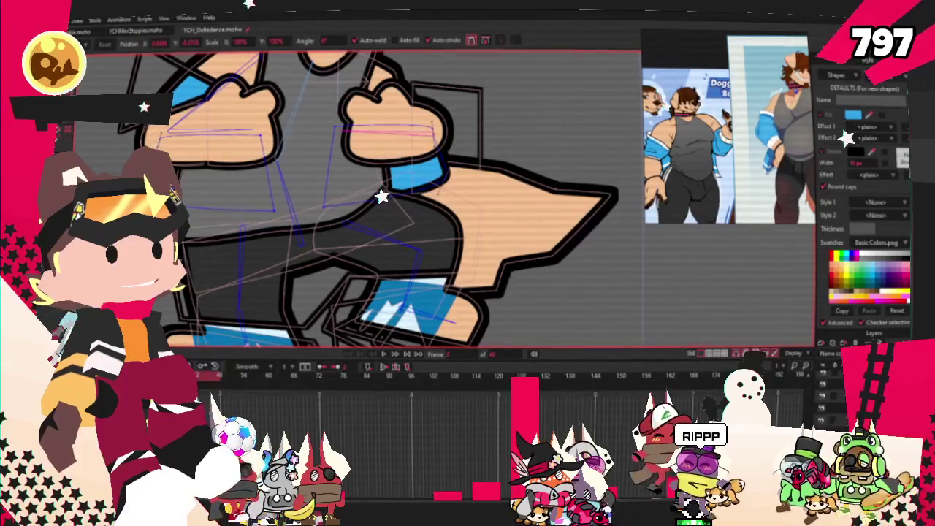
Preview the dance, then box-select a group of points on the arm.
{"action": "left_click", "coordinate": [384, 355]}
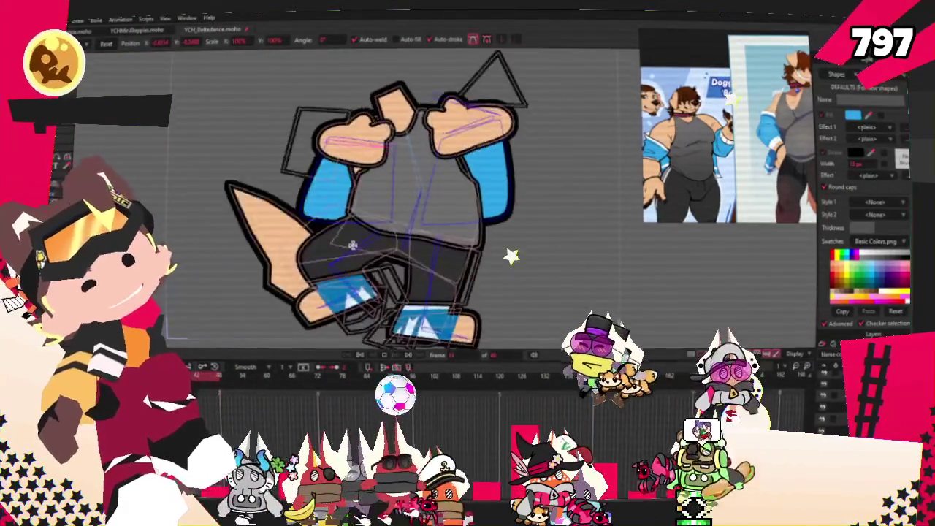
{"action": "scroll", "coordinate": [404, 204], "scroll_direction": "up", "scroll_amount": 2}
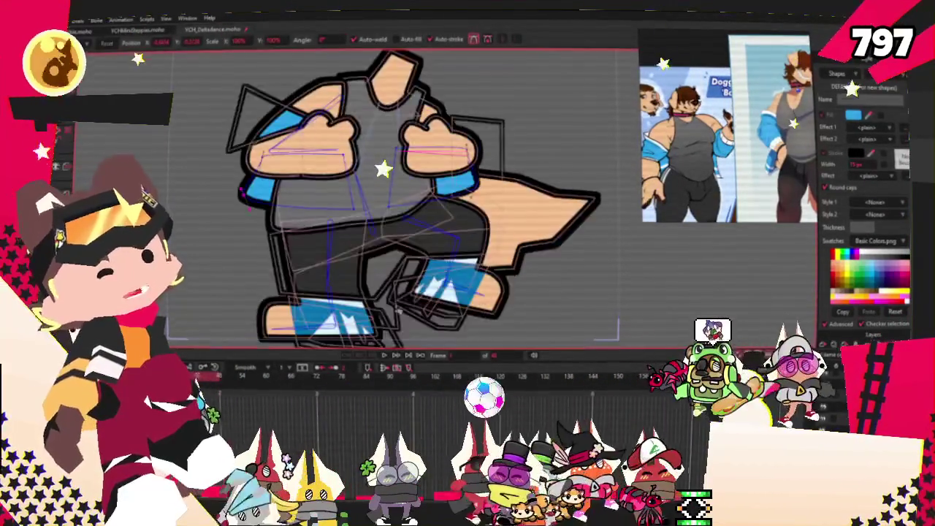
{"action": "scroll", "coordinate": [404, 205], "scroll_direction": "up", "scroll_amount": 2}
{"action": "key", "text": "g"}
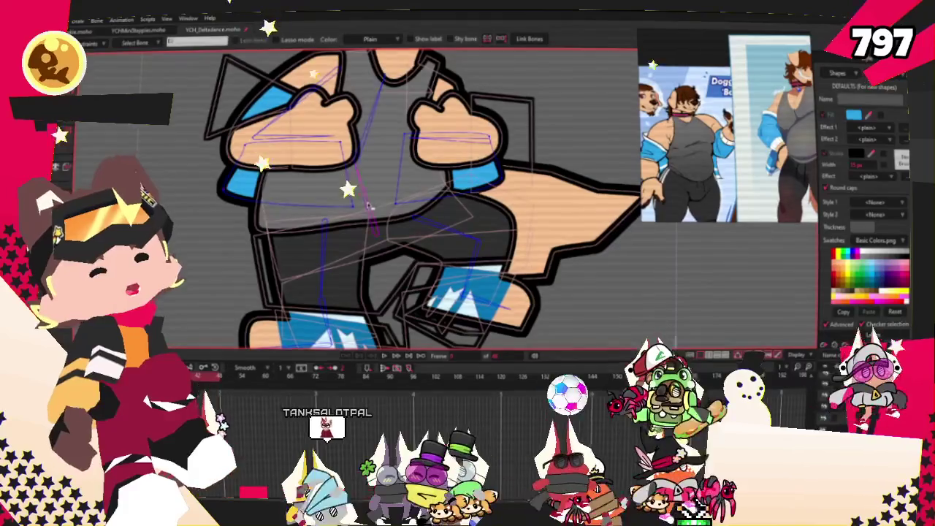
{"action": "mouse_move", "coordinate": [188, 184]}
{"action": "left_mouse_down"}
{"action": "mouse_move", "coordinate": [401, 241]}
{"action": "mouse_move", "coordinate": [381, 217]}
{"action": "left_mouse_up"}
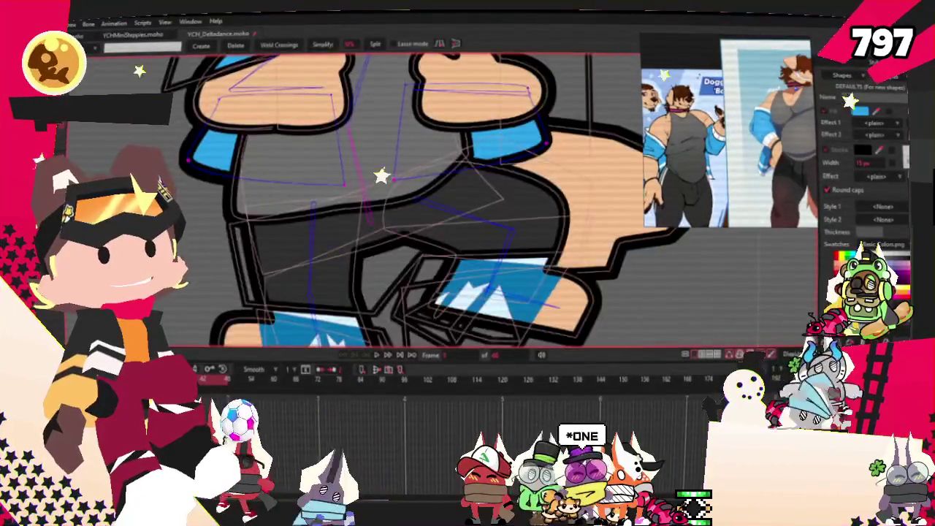
Inspect the arm bones' point bindings, then select the blue sleeve fill beside the left fist.
{"action": "key", "text": "z"}
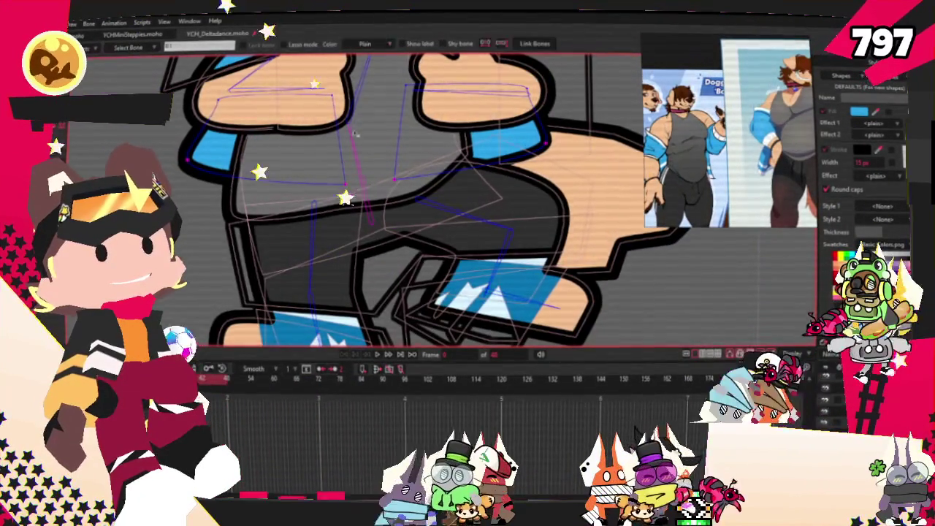
{"action": "key", "text": "g"}
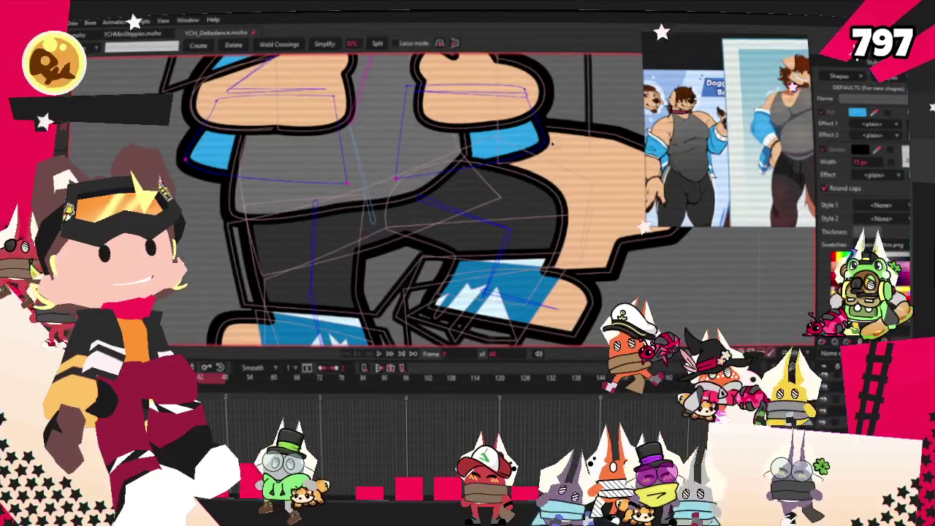
{"action": "key", "text": "i"}
{"action": "scroll", "coordinate": [410, 197], "scroll_direction": "down", "scroll_amount": 3}
{"action": "scroll", "coordinate": [415, 249], "scroll_direction": "up", "scroll_amount": 2}
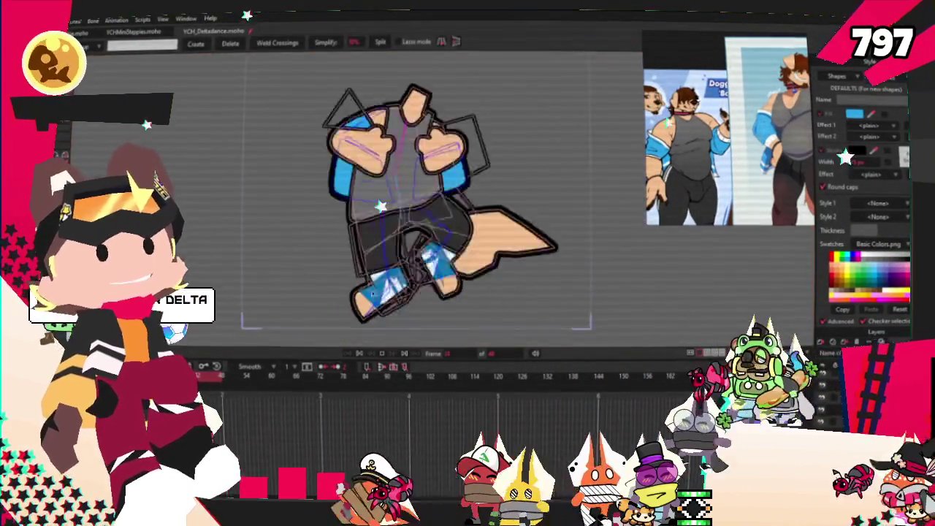
{"action": "scroll", "coordinate": [383, 226], "scroll_direction": "up", "scroll_amount": 3}
{"action": "scroll", "coordinate": [383, 226], "scroll_direction": "down", "scroll_amount": 4}
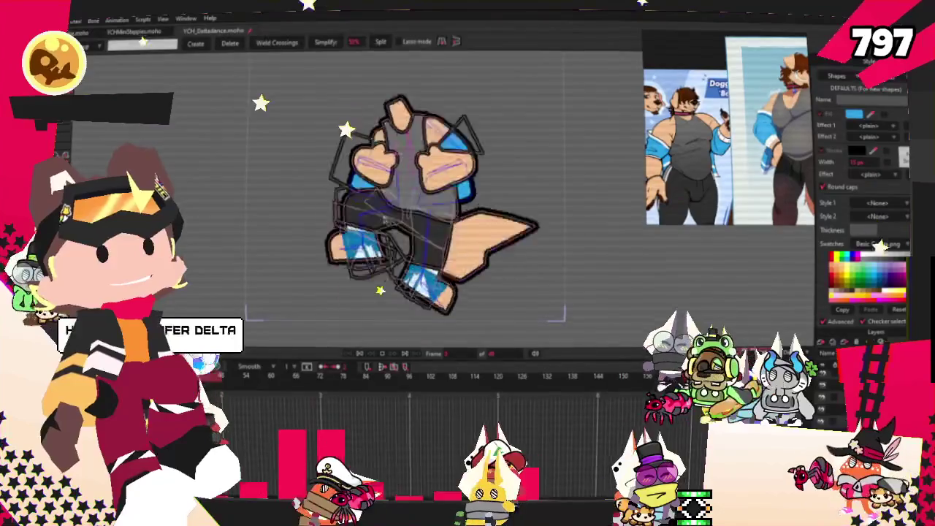
{"action": "scroll", "coordinate": [383, 226], "scroll_direction": "up", "scroll_amount": 4}
{"action": "scroll", "coordinate": [383, 226], "scroll_direction": "down", "scroll_amount": 2}
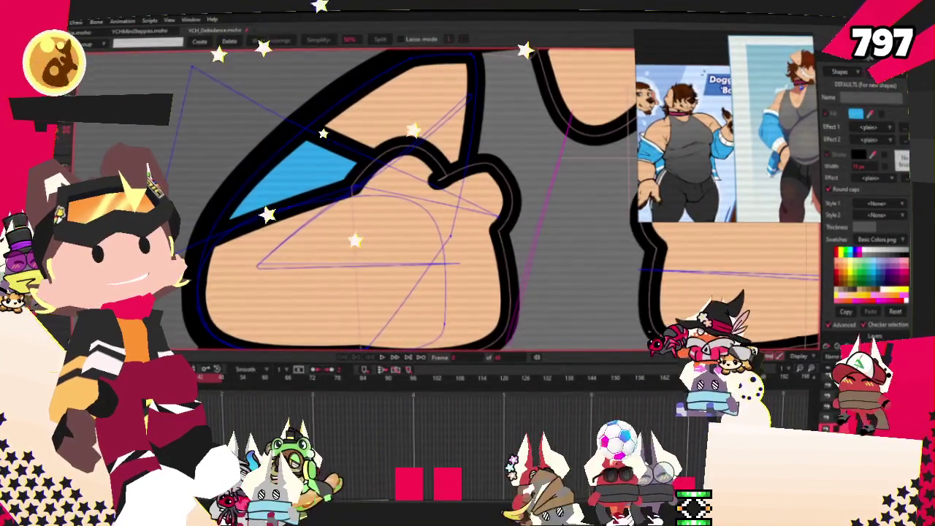
{"action": "key", "text": "q"}
{"action": "left_click", "coordinate": [248, 88]}
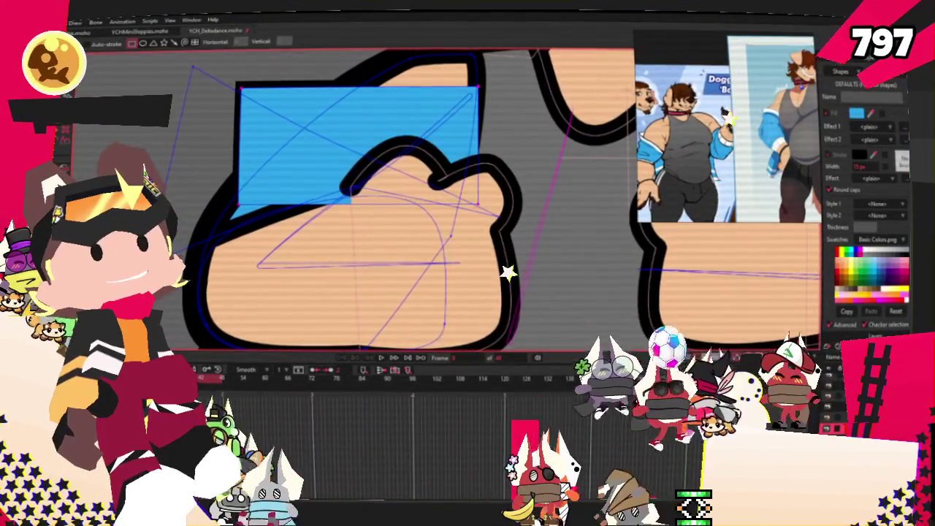
Change the left sleeve fill's stacking order with Raise/Lower Shape.
{"action": "left_click", "coordinate": [354, 40]}
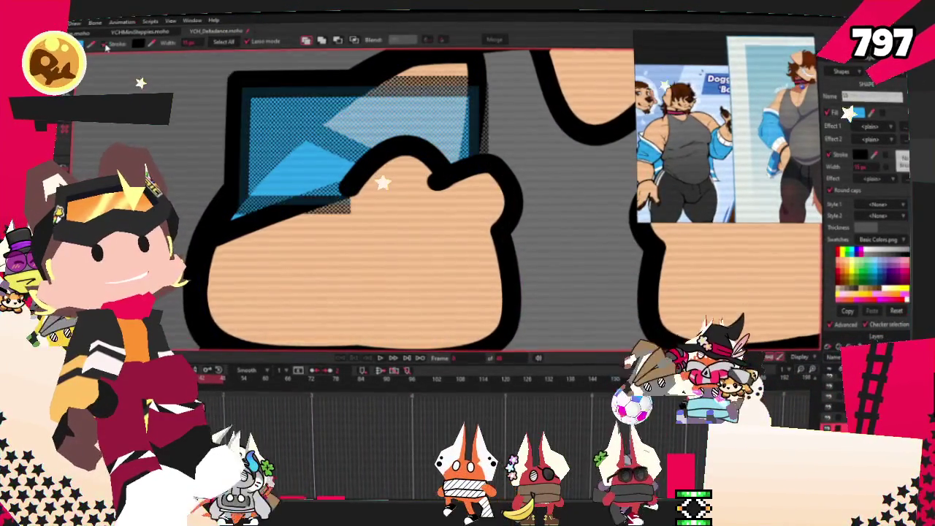
{"action": "left_click", "coordinate": [360, 39]}
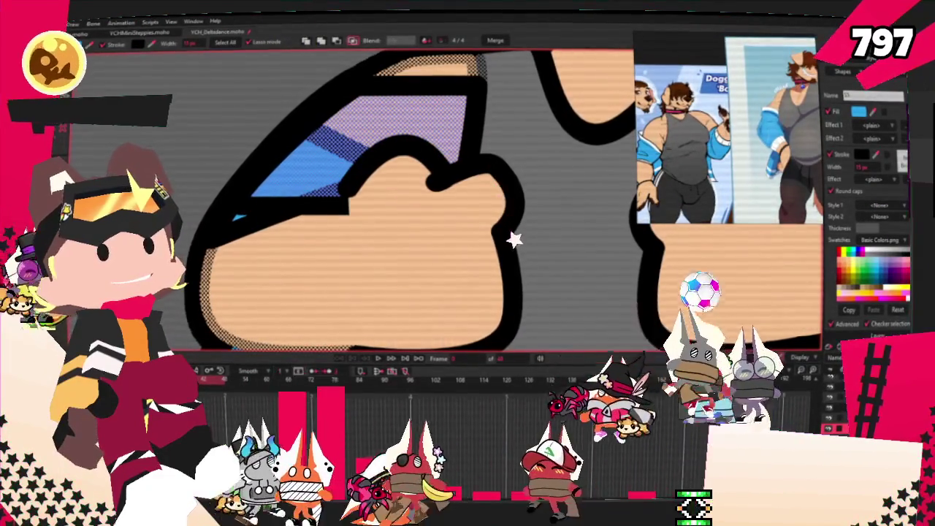
{"action": "scroll", "coordinate": [280, 210], "scroll_direction": "down", "scroll_amount": 2}
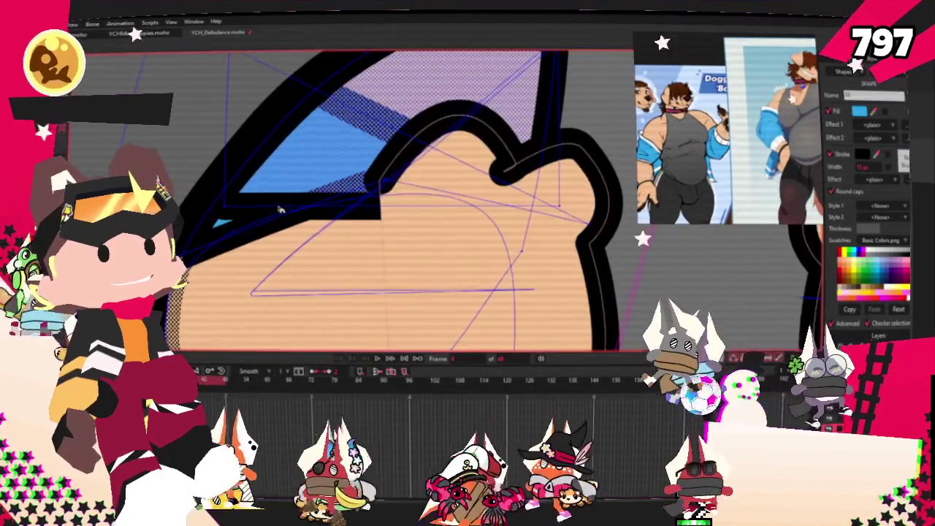
{"action": "left_click", "coordinate": [102, 51]}
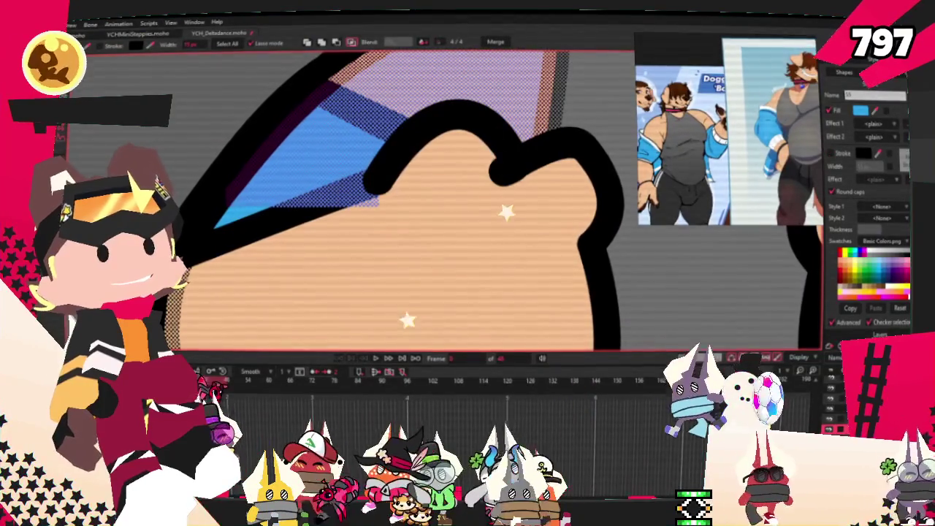
Compare the sleeve with the zoomed reference, then select the peach hand fill.
{"action": "scroll", "coordinate": [758, 84], "scroll_direction": "up", "scroll_amount": 5}
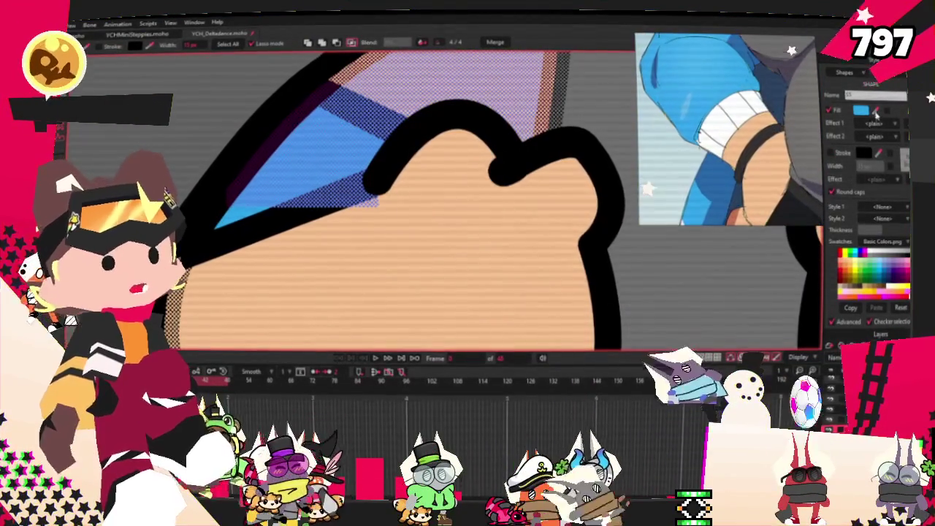
{"action": "scroll", "coordinate": [365, 143], "scroll_direction": "down", "scroll_amount": 2}
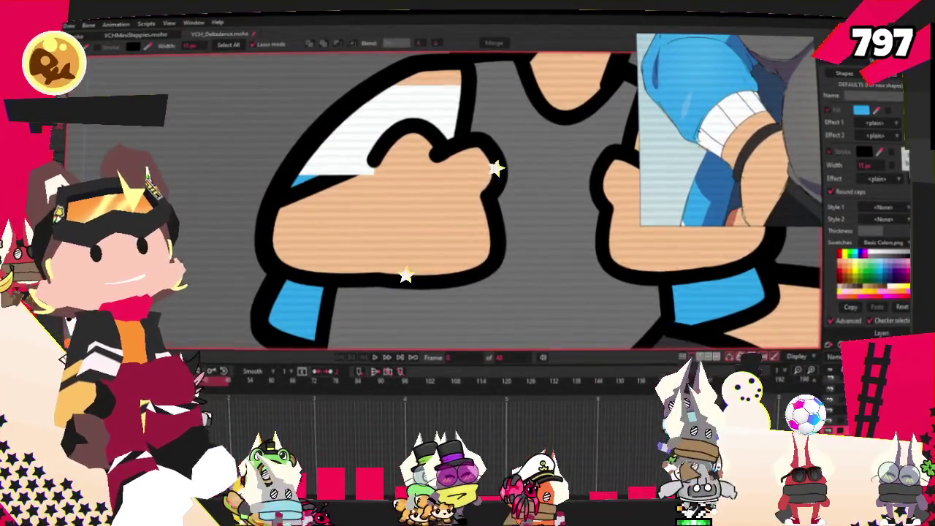
{"action": "scroll", "coordinate": [257, 131], "scroll_direction": "up", "scroll_amount": 2}
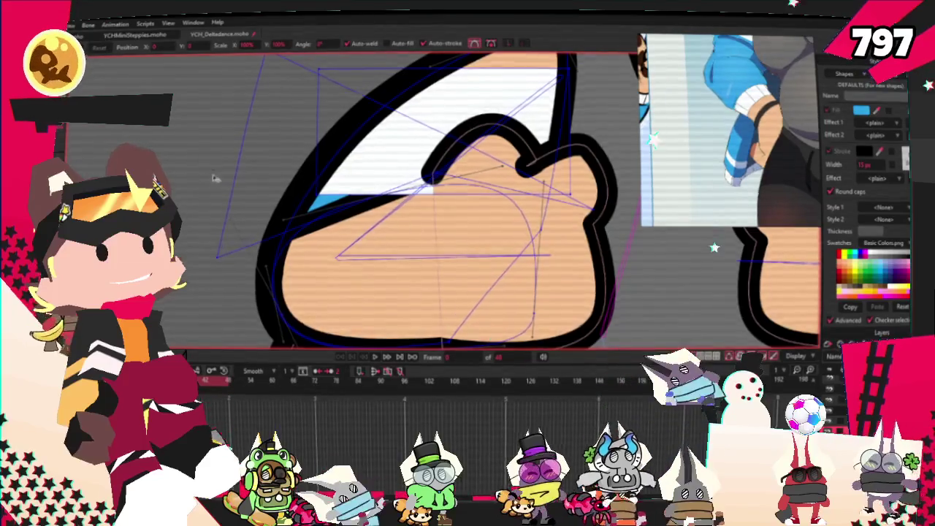
{"action": "scroll", "coordinate": [248, 190], "scroll_direction": "up", "scroll_amount": 1}
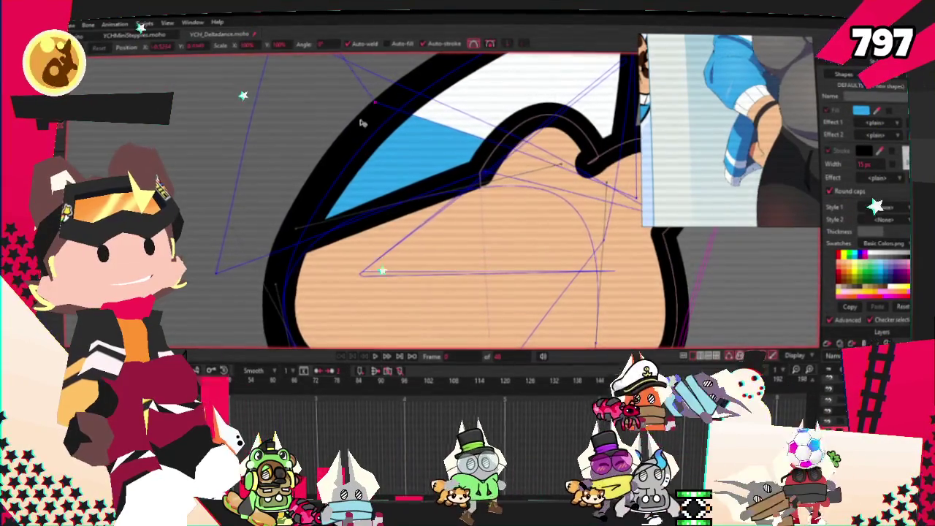
{"action": "scroll", "coordinate": [409, 117], "scroll_direction": "down", "scroll_amount": 2}
{"action": "scroll", "coordinate": [437, 128], "scroll_direction": "up", "scroll_amount": 1}
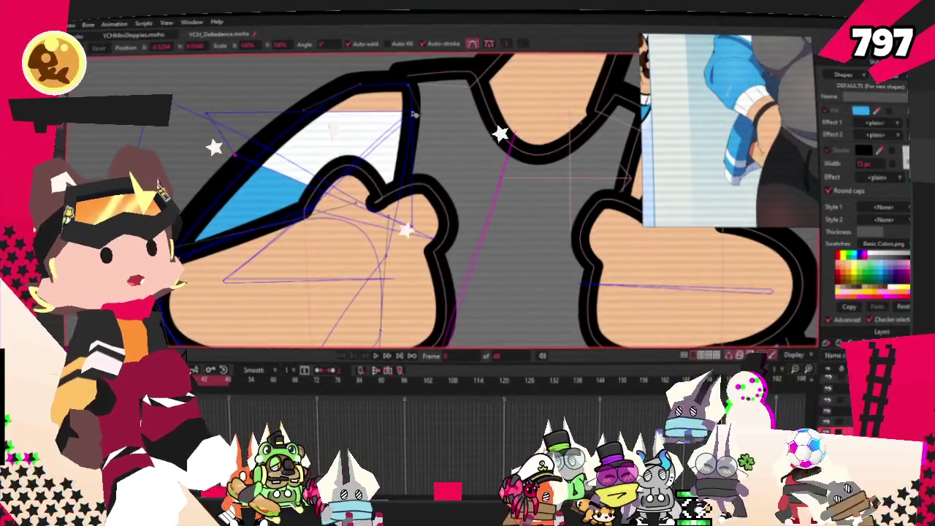
{"action": "scroll", "coordinate": [205, 115], "scroll_direction": "up", "scroll_amount": 1}
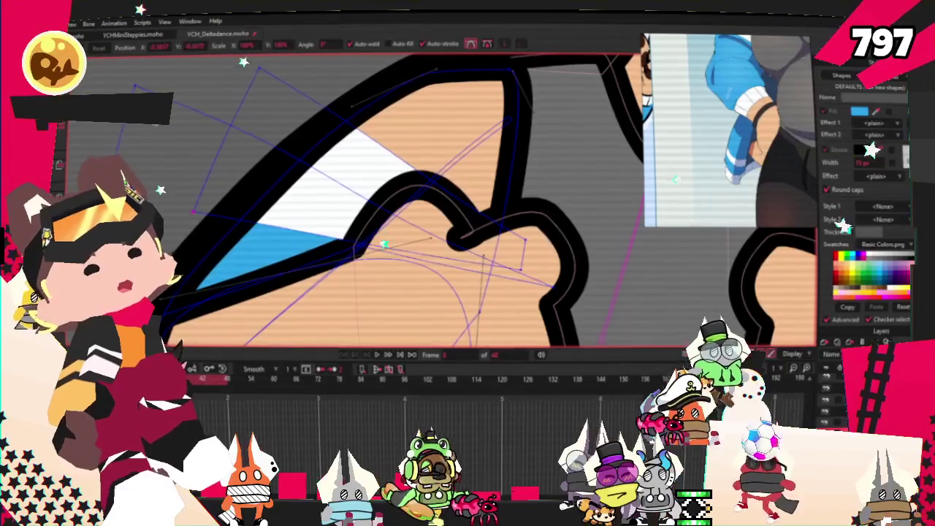
{"action": "scroll", "coordinate": [390, 209], "scroll_direction": "up", "scroll_amount": 1}
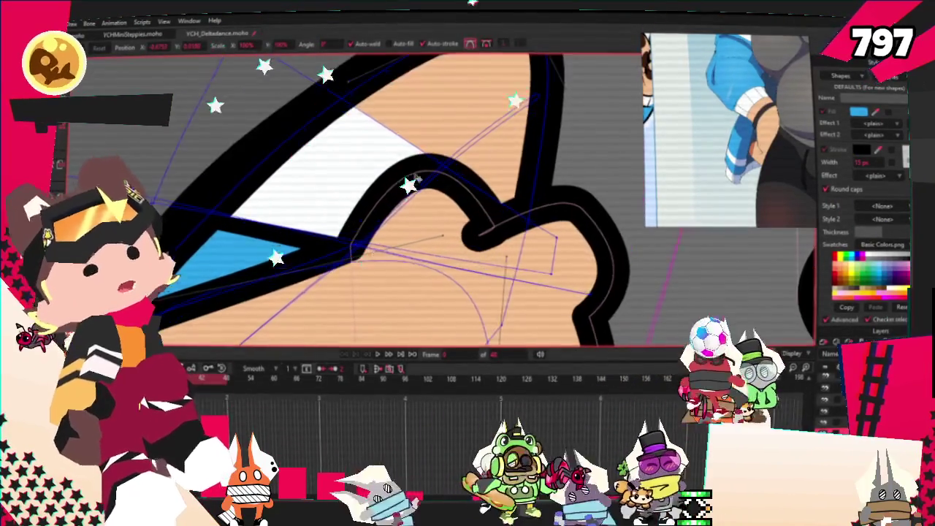
{"action": "scroll", "coordinate": [389, 209], "scroll_direction": "down", "scroll_amount": 2}
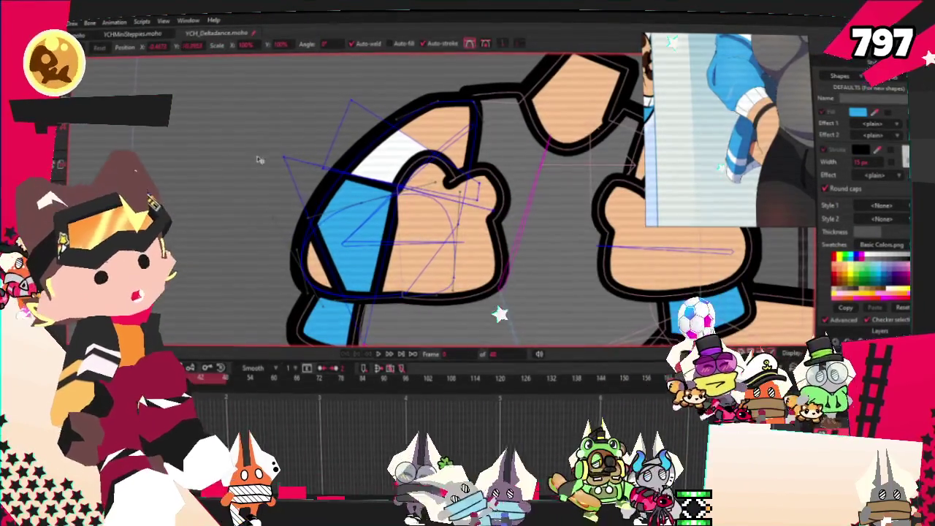
{"action": "scroll", "coordinate": [503, 207], "scroll_direction": "up", "scroll_amount": 1}
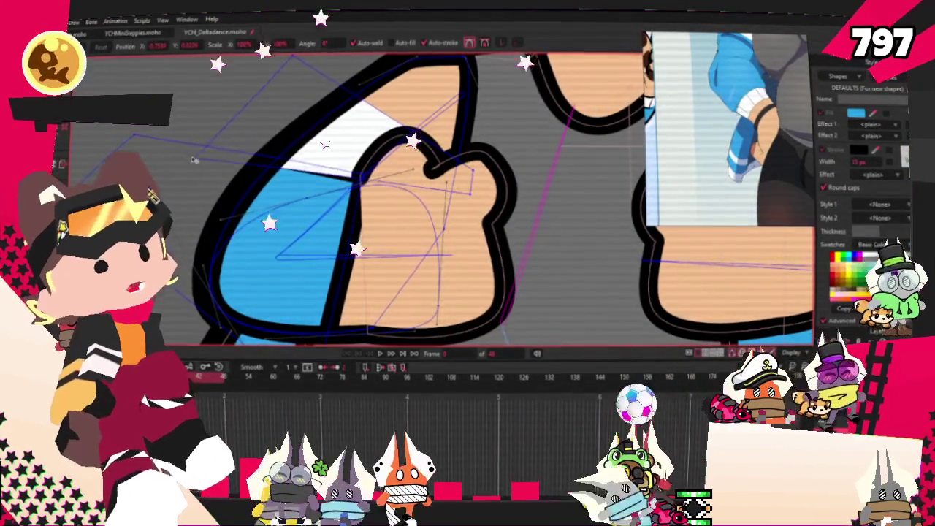
{"action": "scroll", "coordinate": [330, 158], "scroll_direction": "up", "scroll_amount": 2}
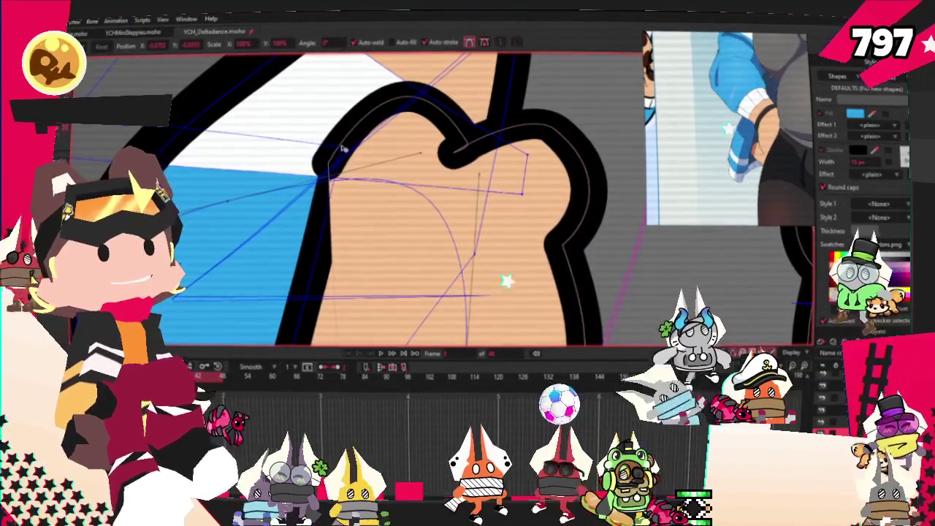
{"action": "scroll", "coordinate": [340, 149], "scroll_direction": "down", "scroll_amount": 2}
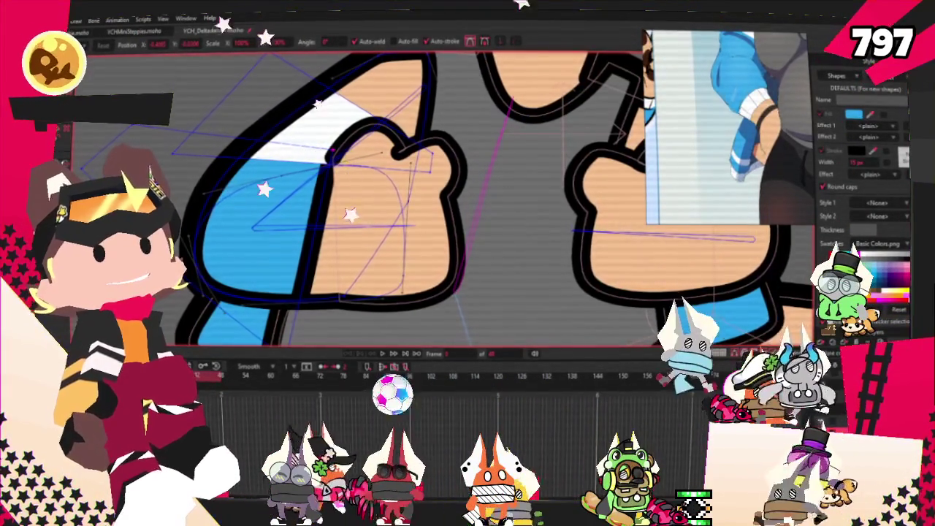
{"action": "key", "text": "q"}
{"action": "left_click", "coordinate": [333, 227]}
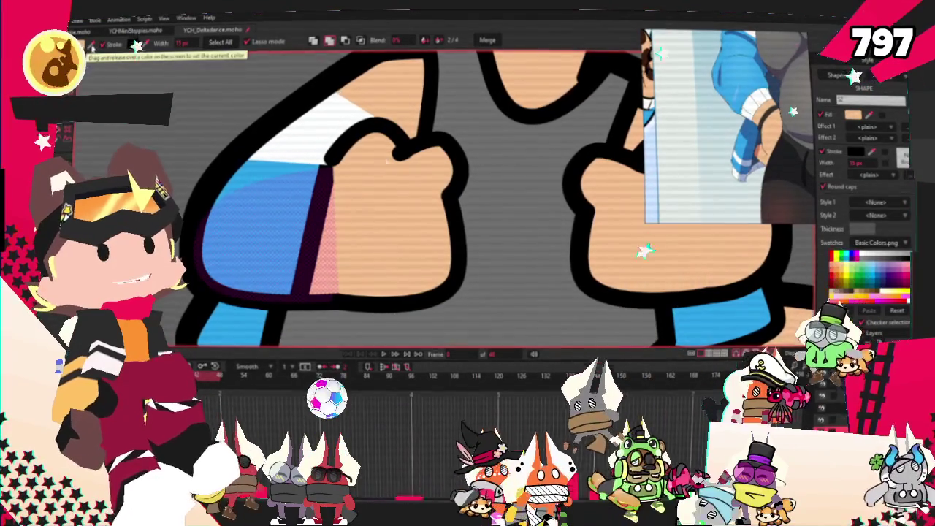
{"action": "left_click", "coordinate": [415, 117]}
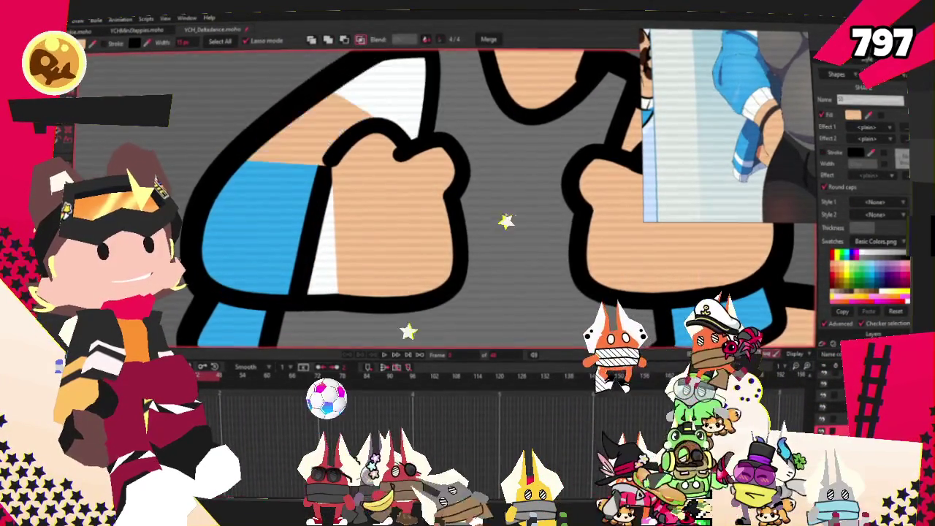
{"action": "left_click", "coordinate": [315, 117]}
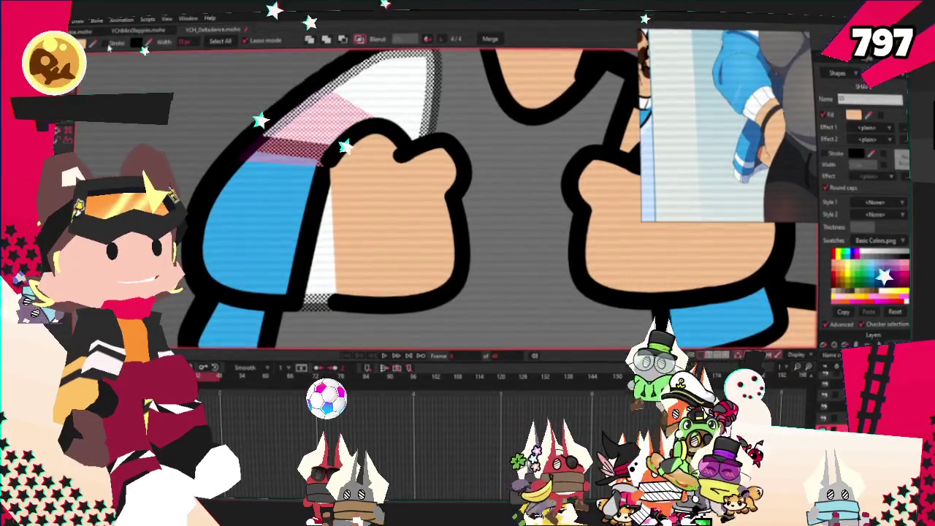
{"action": "scroll", "coordinate": [173, 135], "scroll_direction": "down", "scroll_amount": 2}
{"action": "key", "text": "t"}
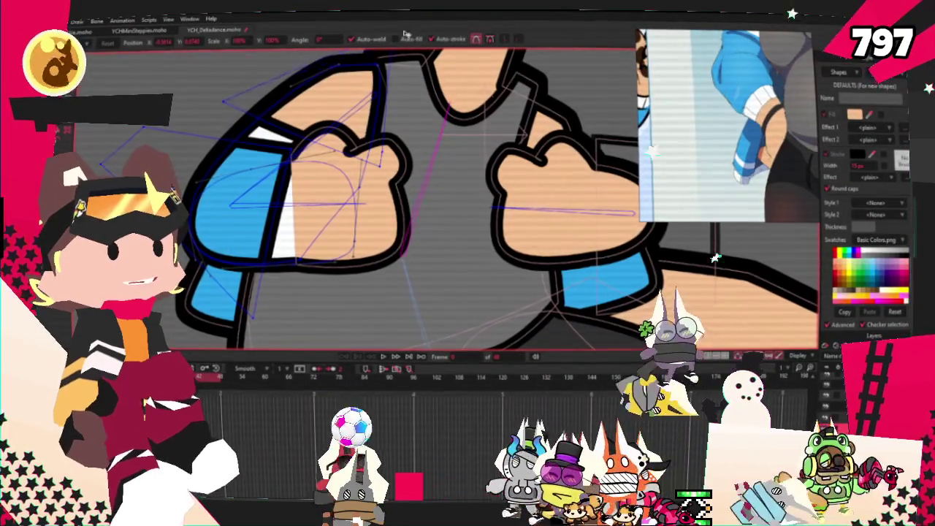
{"action": "scroll", "coordinate": [298, 155], "scroll_direction": "up", "scroll_amount": 2}
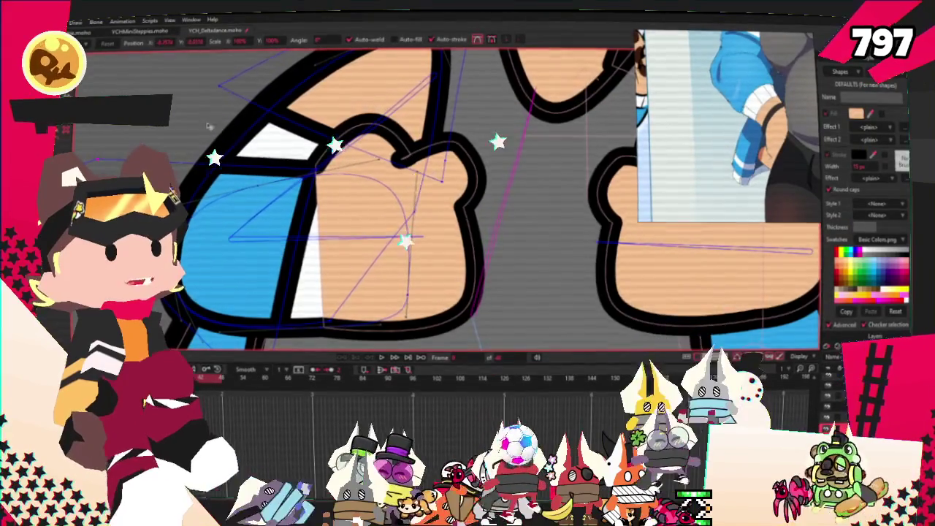
{"action": "scroll", "coordinate": [315, 165], "scroll_direction": "up", "scroll_amount": 2}
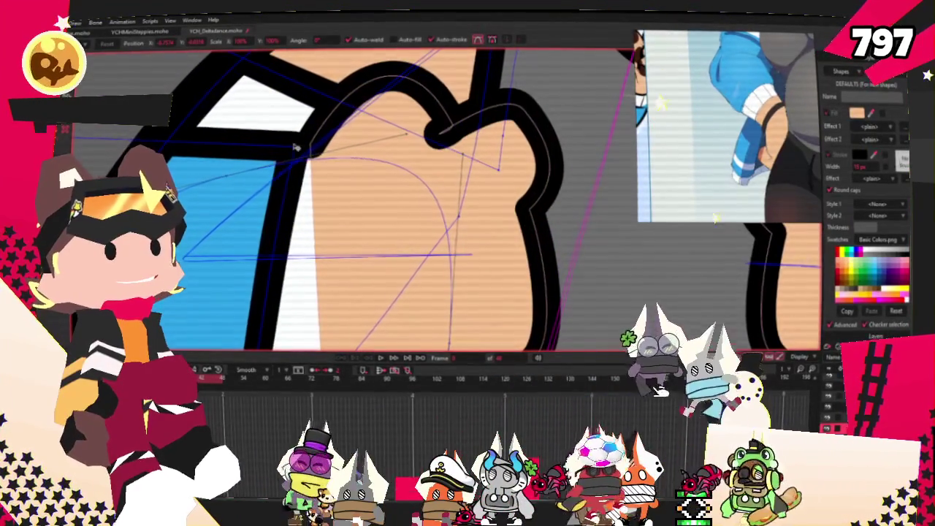
{"action": "scroll", "coordinate": [307, 149], "scroll_direction": "down", "scroll_amount": 1}
{"action": "scroll", "coordinate": [298, 146], "scroll_direction": "down", "scroll_amount": 3}
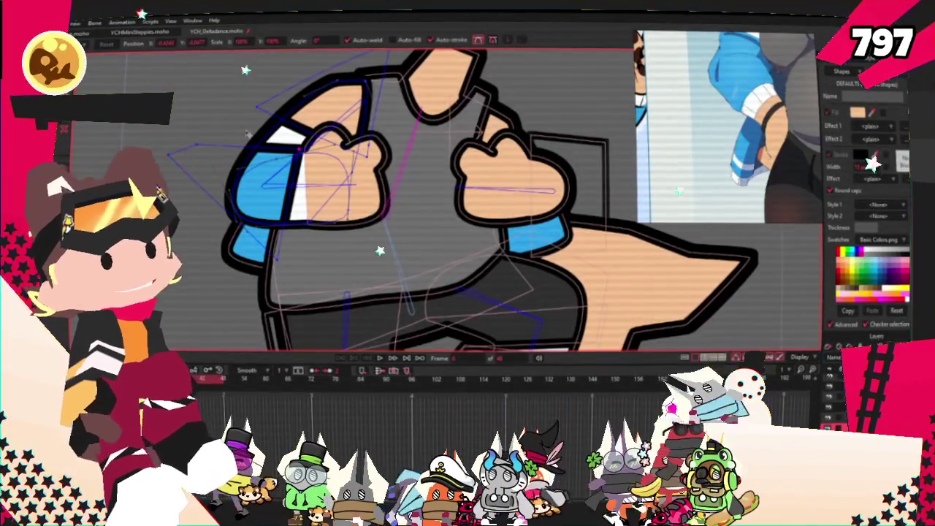
{"action": "scroll", "coordinate": [246, 133], "scroll_direction": "down", "scroll_amount": 2}
{"action": "scroll", "coordinate": [246, 133], "scroll_direction": "up", "scroll_amount": 3}
{"action": "scroll", "coordinate": [247, 133], "scroll_direction": "up", "scroll_amount": 1}
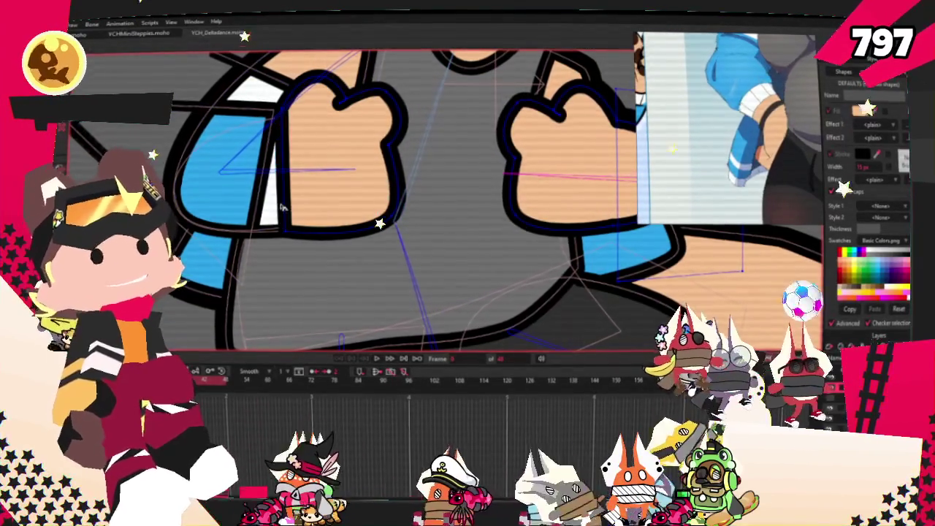
{"action": "key", "text": "g"}
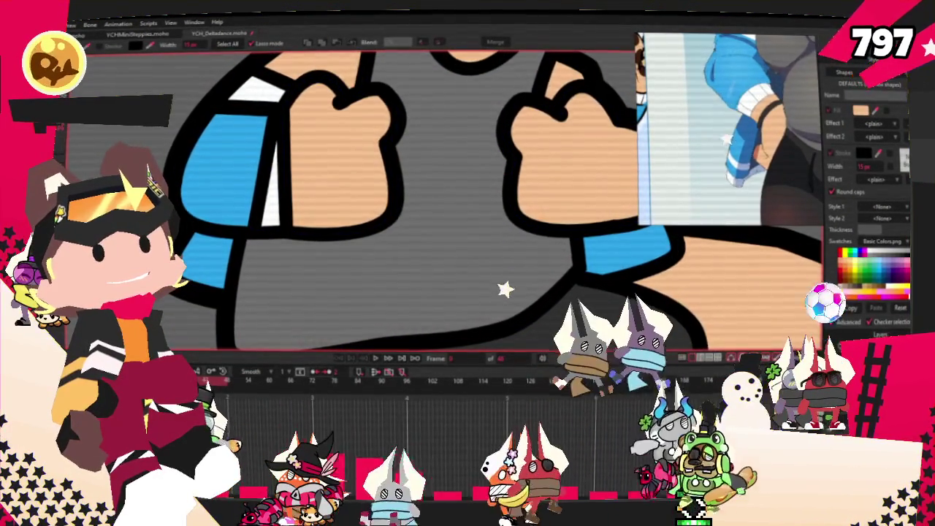
{"action": "left_click", "coordinate": [223, 168]}
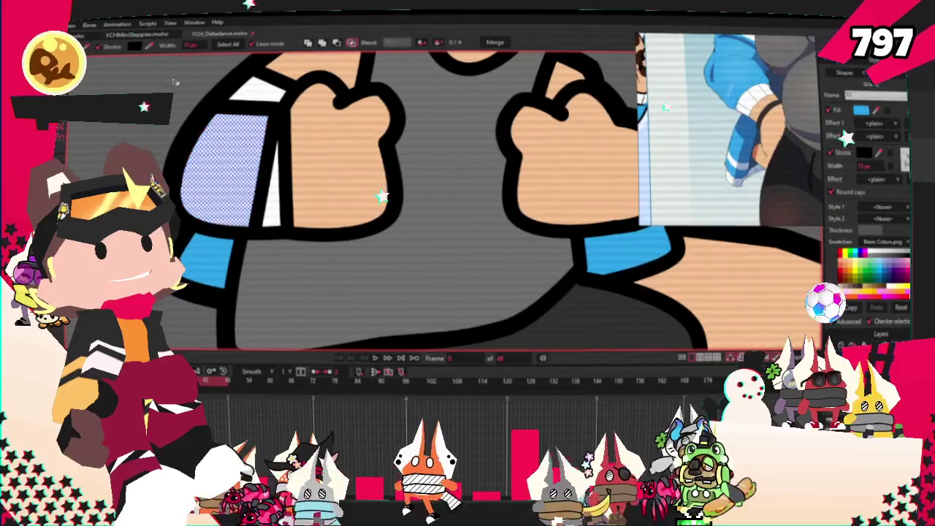
{"action": "scroll", "coordinate": [351, 197], "scroll_direction": "down", "scroll_amount": 5}
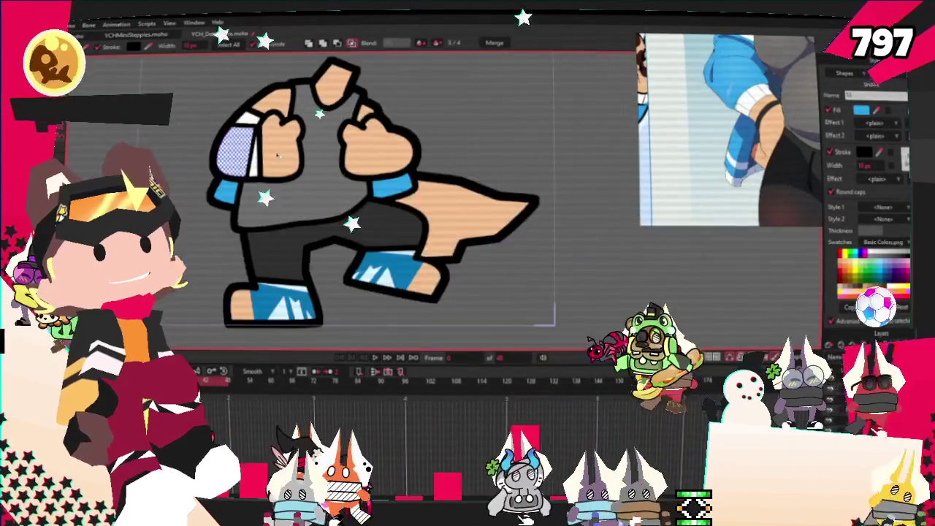
{"action": "left_click", "coordinate": [375, 357]}
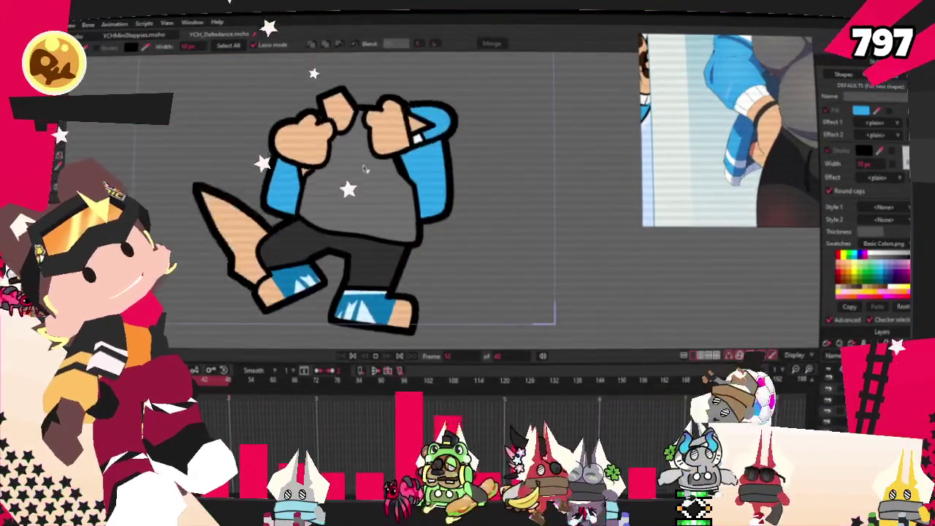
{"action": "left_click", "coordinate": [354, 356]}
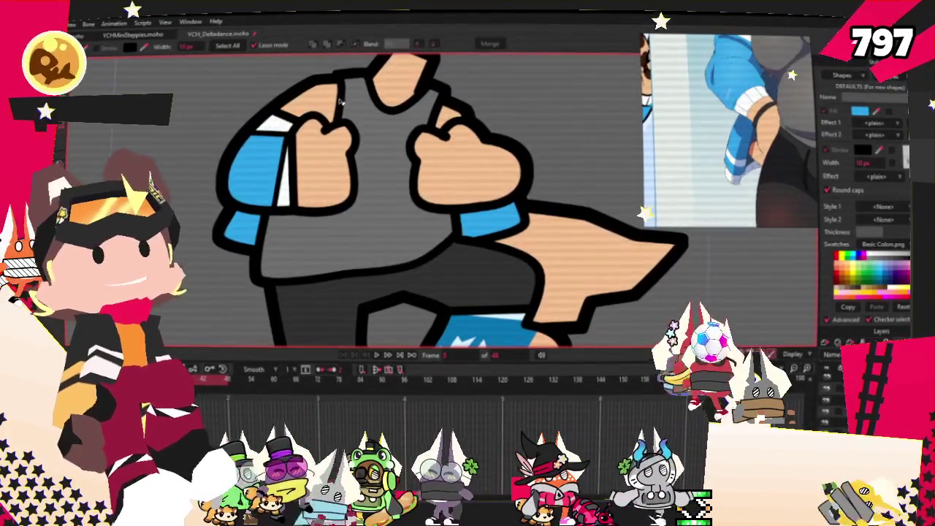
{"action": "left_click", "coordinate": [342, 108]}
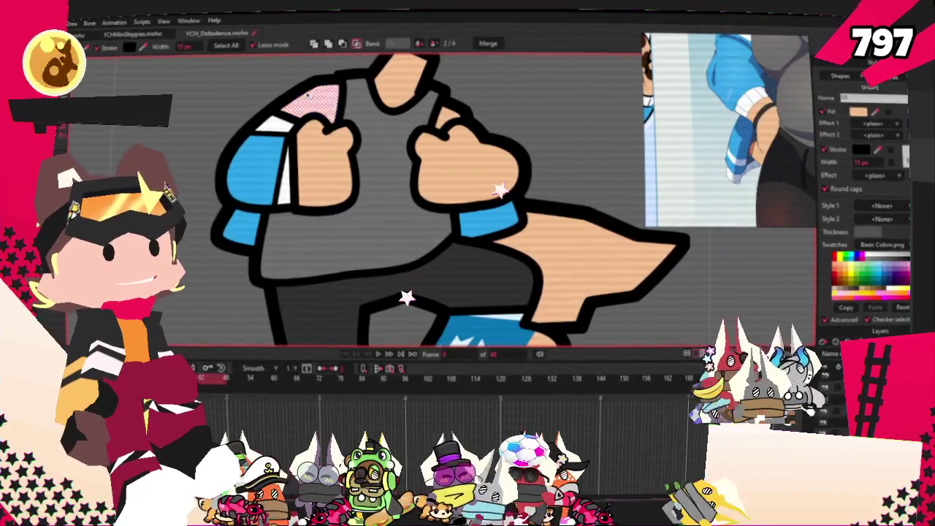
{"action": "left_click", "coordinate": [378, 354]}
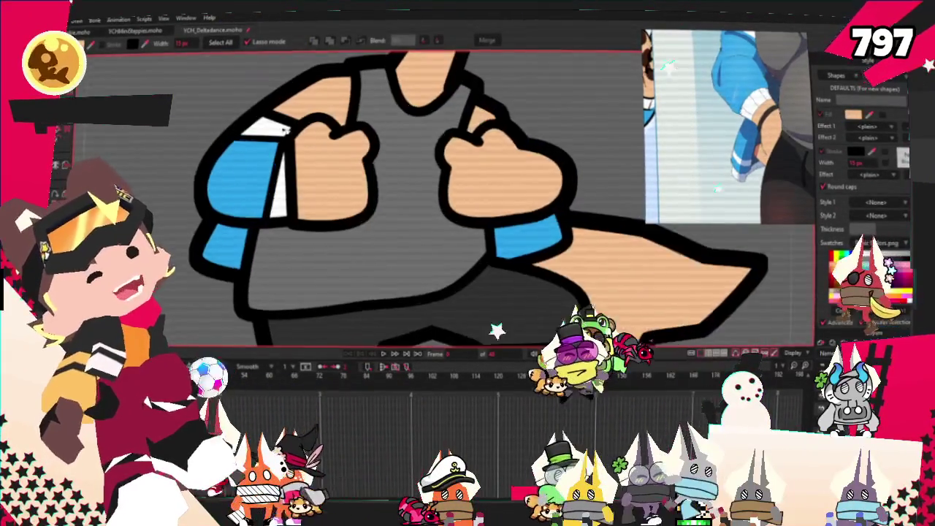
{"action": "key", "text": "space"}
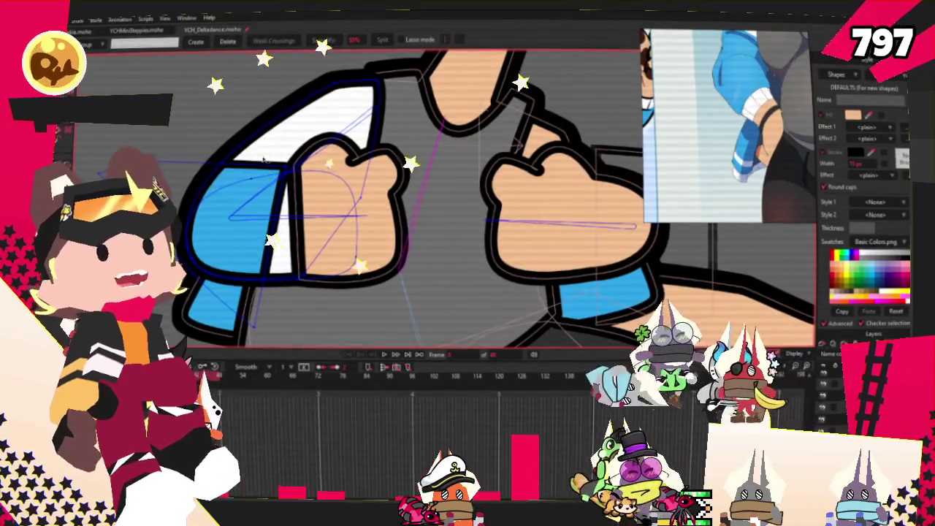
Fill the upper arm shape with skin colour.
{"action": "key", "text": "r"}
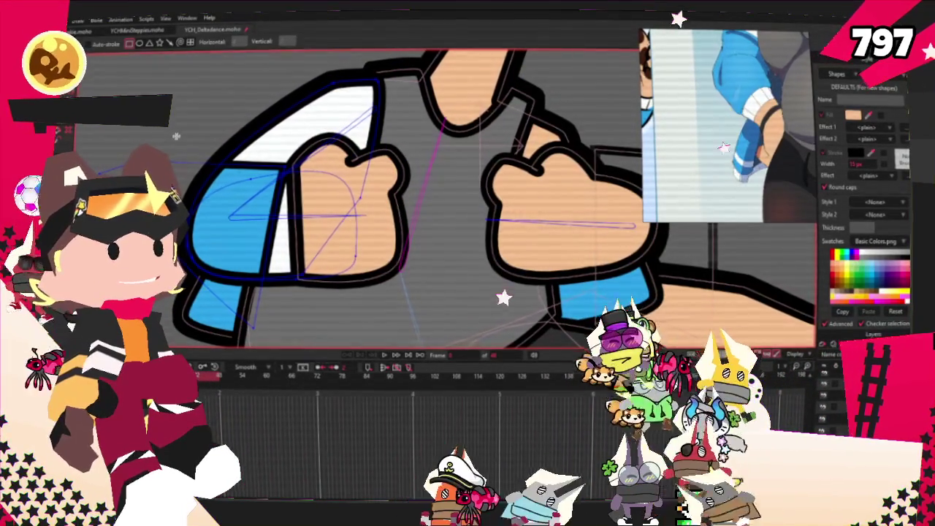
{"action": "key", "text": "t"}
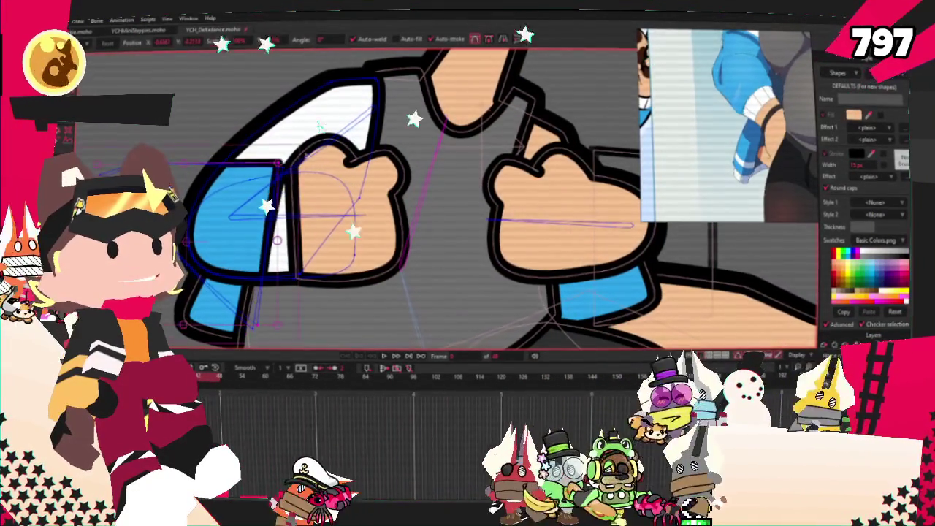
{"action": "key", "text": "ctrl+a"}
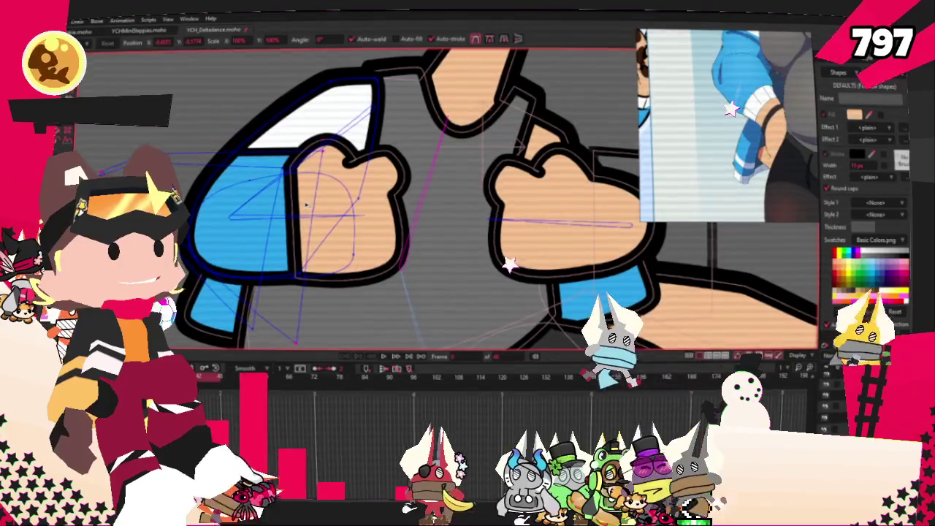
{"action": "key", "text": "q"}
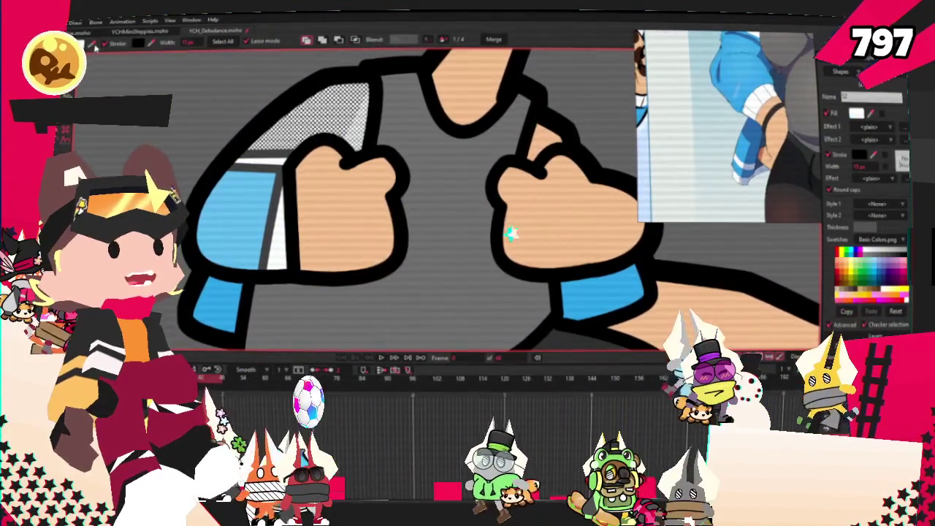
{"action": "left_click", "coordinate": [261, 149]}
{"action": "scroll", "coordinate": [260, 149], "scroll_direction": "down", "scroll_amount": 3}
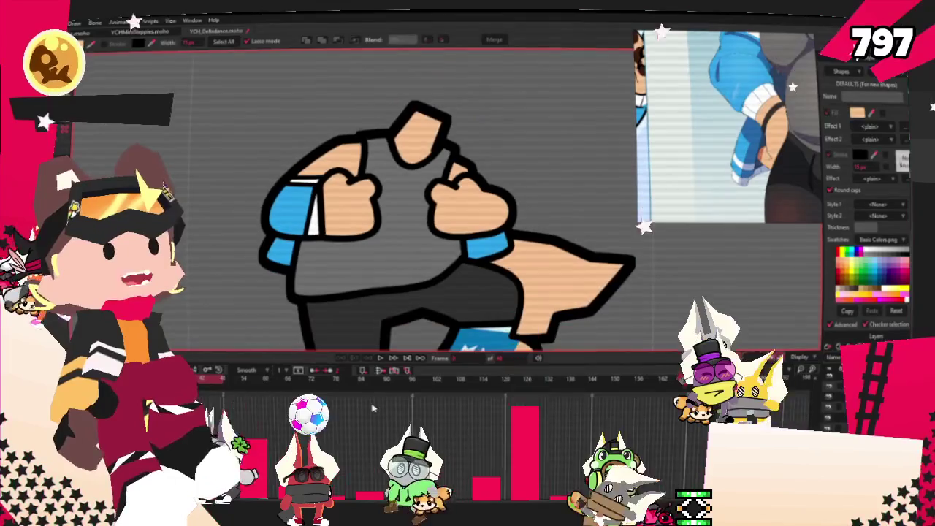
{"action": "scroll", "coordinate": [368, 204], "scroll_direction": "up", "scroll_amount": 3}
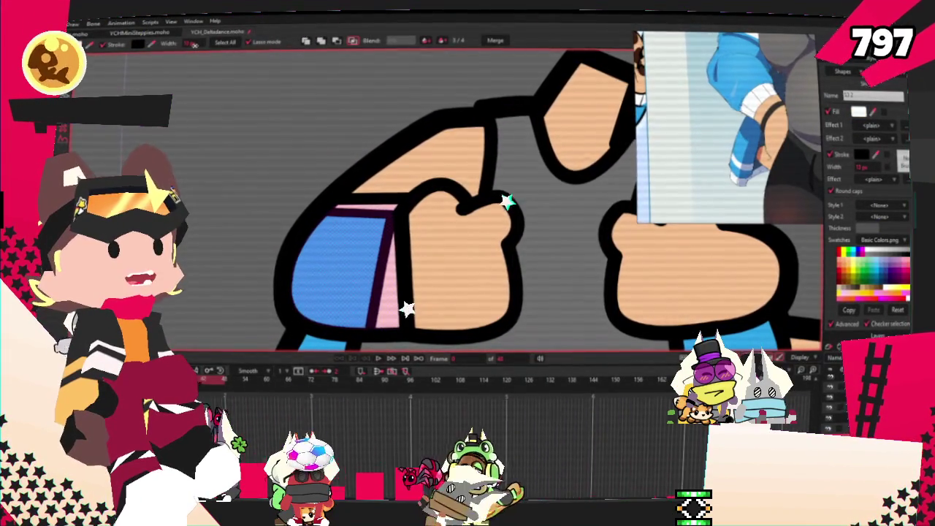
Reshape the sleeve top on the upper arm and reposition a point at frame 11.
{"action": "key", "text": "t"}
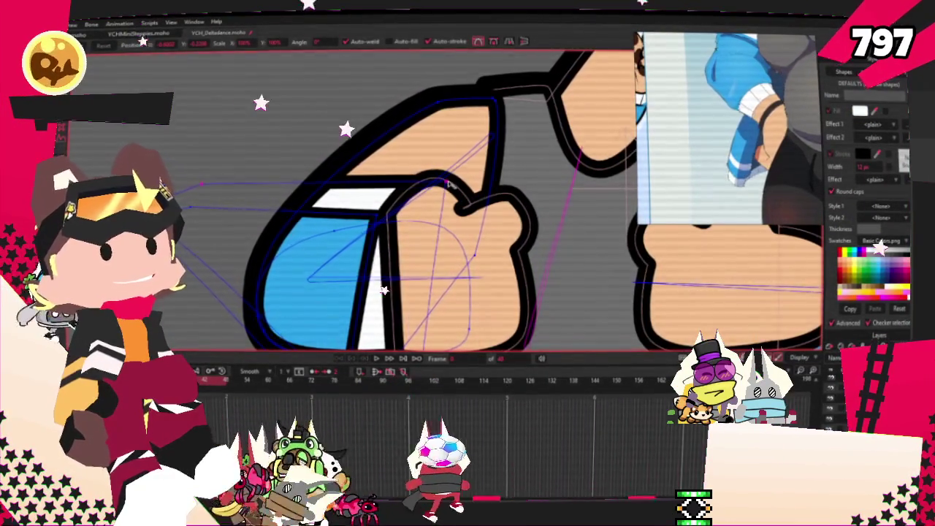
{"action": "left_click_drag", "start_coordinate": [466, 208], "coordinate": [229, 169]}
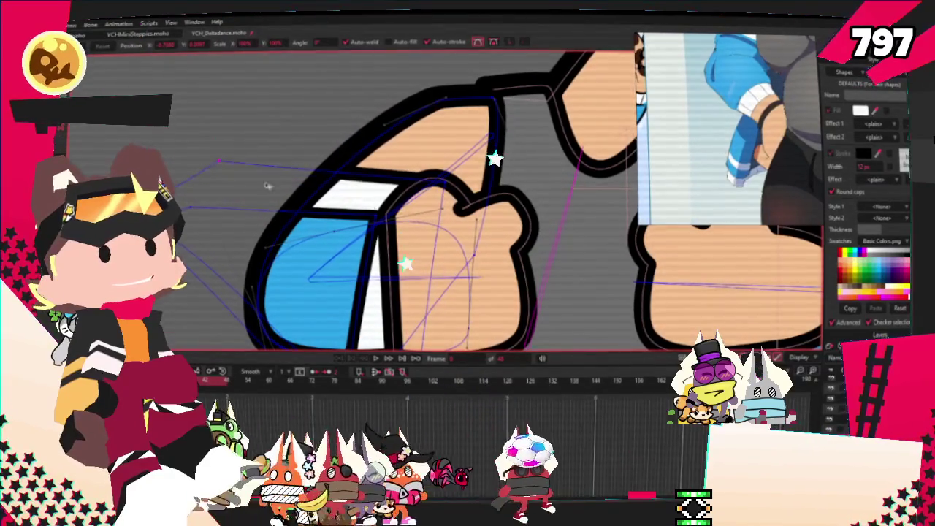
{"action": "scroll", "coordinate": [392, 342], "scroll_direction": "down", "scroll_amount": 2}
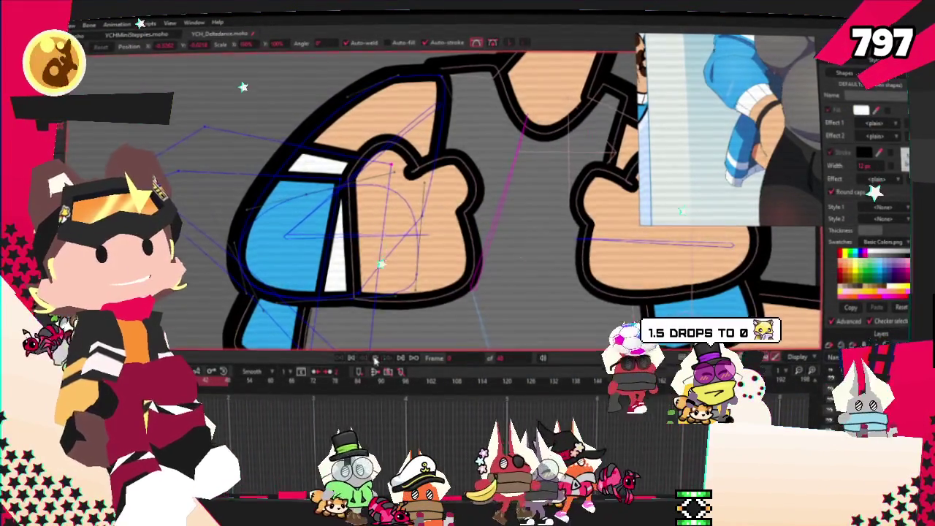
{"action": "key", "text": "ctrl+Right"}
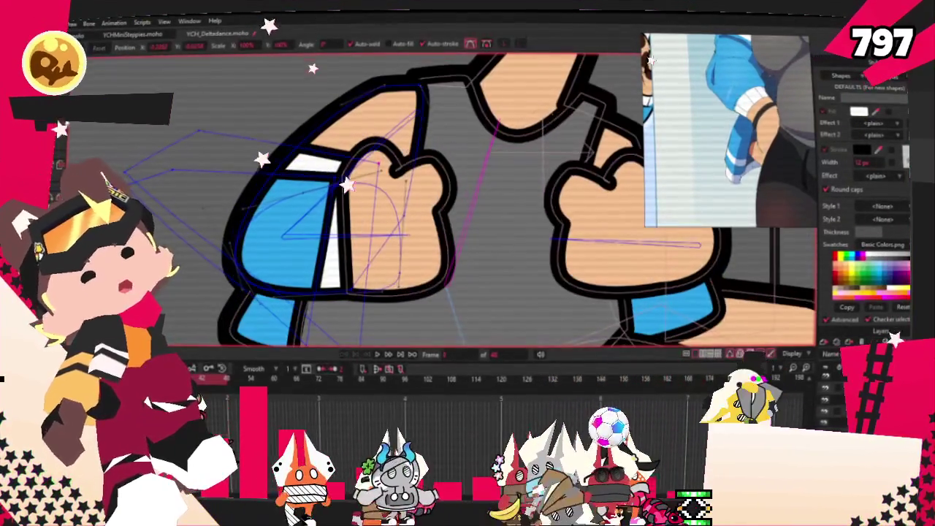
{"action": "left_click_drag", "start_coordinate": [199, 131], "coordinate": [247, 107]}
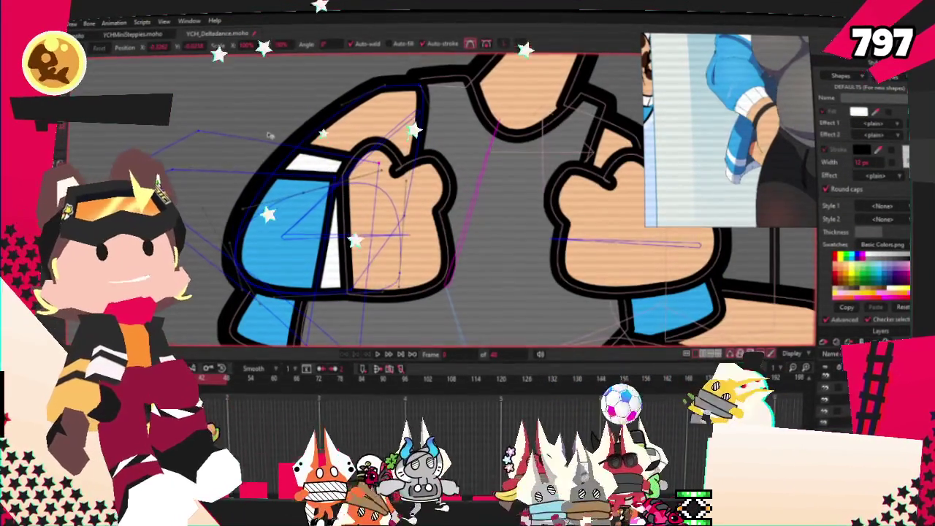
{"action": "scroll", "coordinate": [247, 107], "scroll_direction": "up", "scroll_amount": 2}
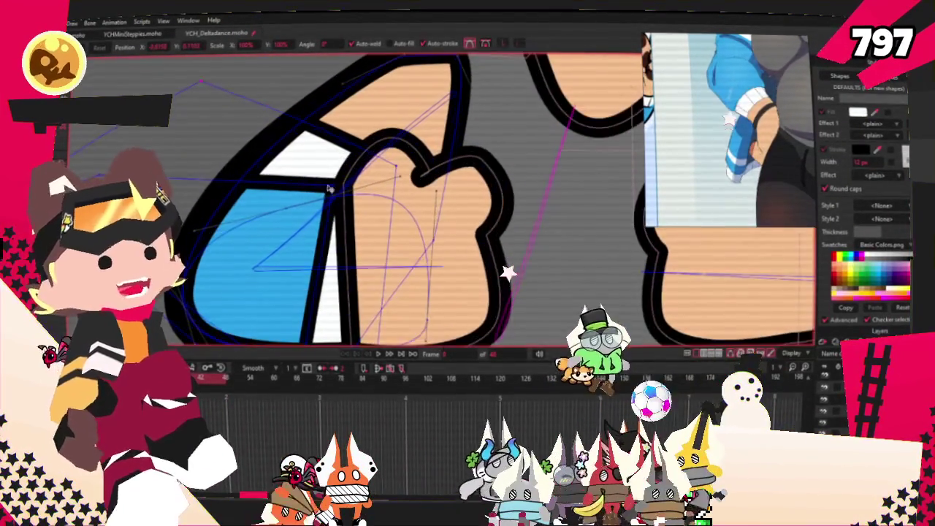
{"action": "scroll", "coordinate": [310, 208], "scroll_direction": "up", "scroll_amount": 2}
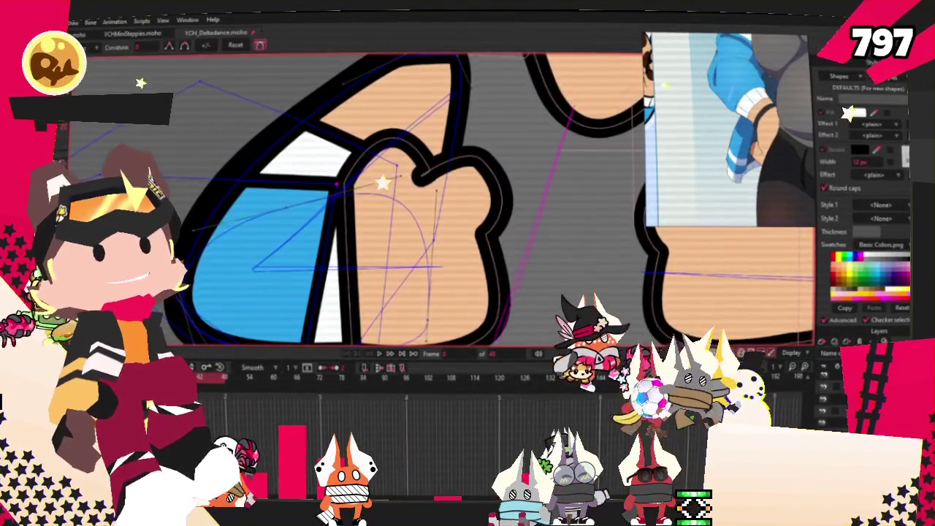
Bend the curve dividing the blue sleeve from the white cuff.
{"action": "key", "text": "c"}
{"action": "left_click_drag", "start_coordinate": [310, 209], "coordinate": [223, 212]}
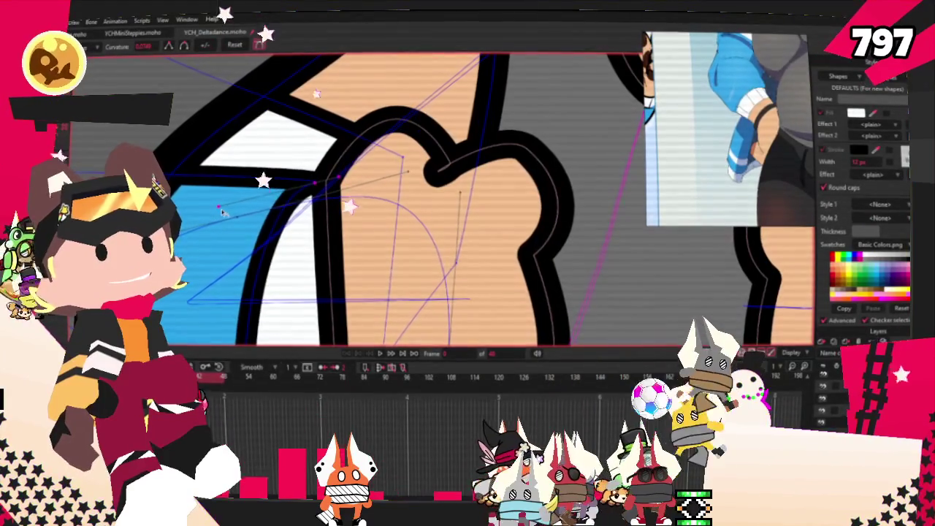
{"action": "scroll", "coordinate": [231, 212], "scroll_direction": "down", "scroll_amount": 5}
{"action": "scroll", "coordinate": [357, 196], "scroll_direction": "up", "scroll_amount": 2}
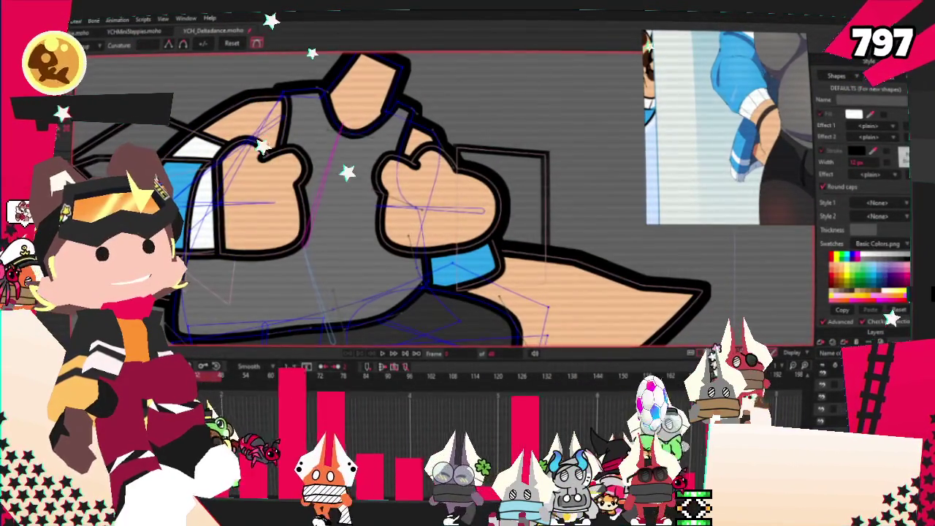
{"action": "scroll", "coordinate": [326, 120], "scroll_direction": "up", "scroll_amount": 2}
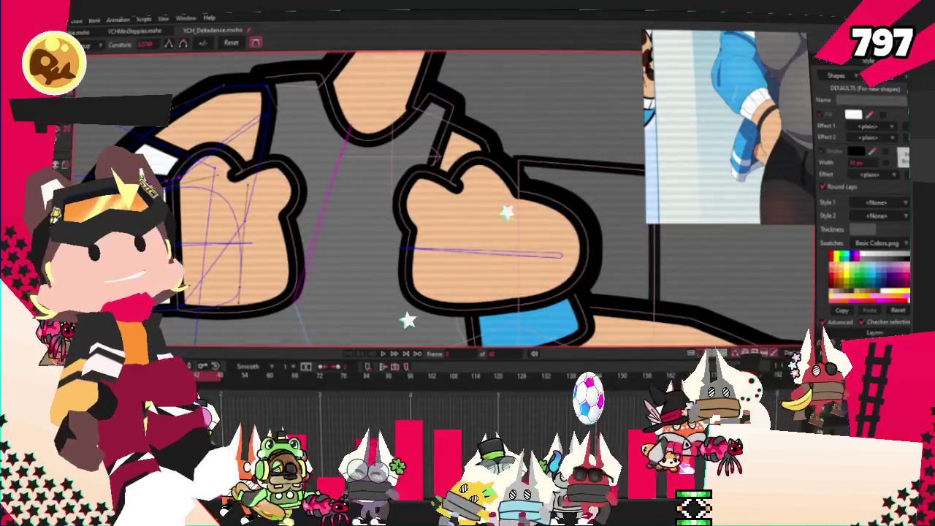
Give the cuff fill at the right fist's edge a black Stroke outline.
{"action": "key", "text": "q"}
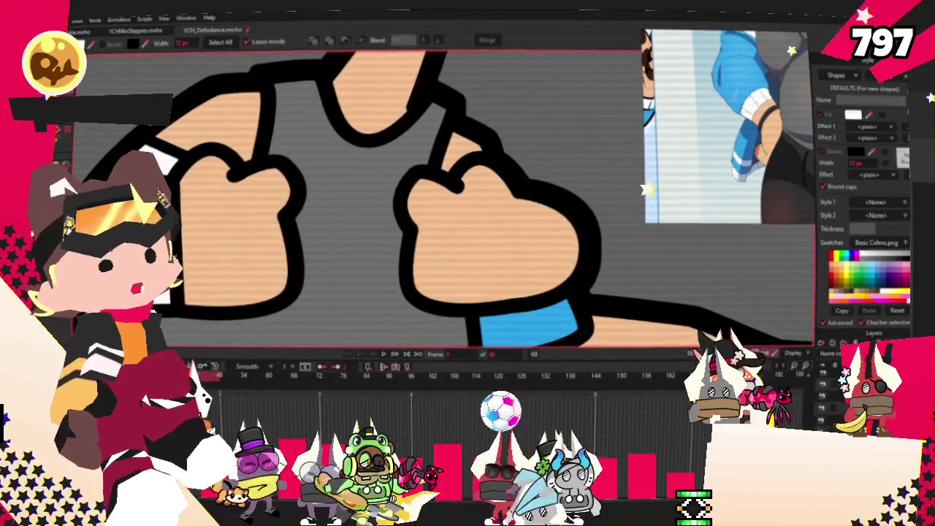
{"action": "left_click", "coordinate": [548, 242]}
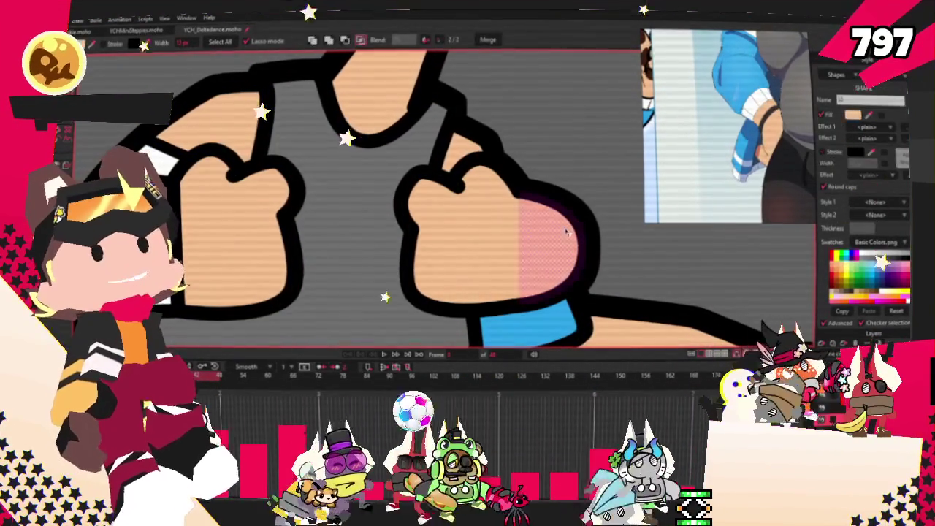
{"action": "left_click", "coordinate": [824, 152]}
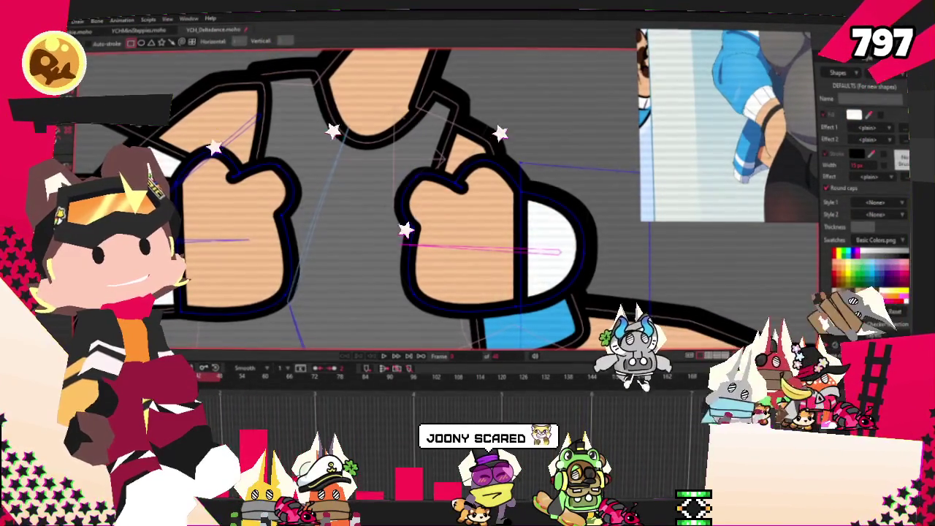
Adjust the right fist's points and play the dance to check the arms.
{"action": "key", "text": "t"}
{"action": "scroll", "coordinate": [545, 192], "scroll_direction": "up", "scroll_amount": 2}
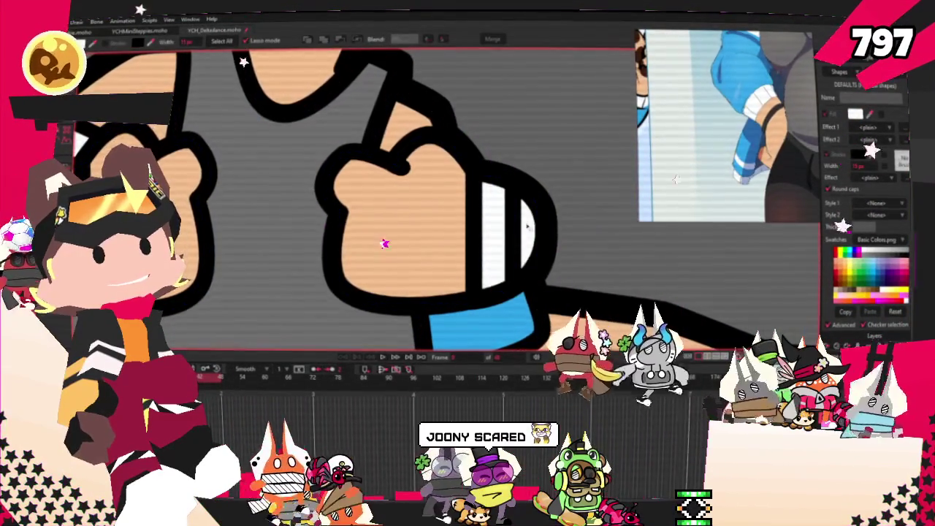
{"action": "scroll", "coordinate": [385, 244], "scroll_direction": "down", "scroll_amount": 3}
{"action": "key", "text": "g"}
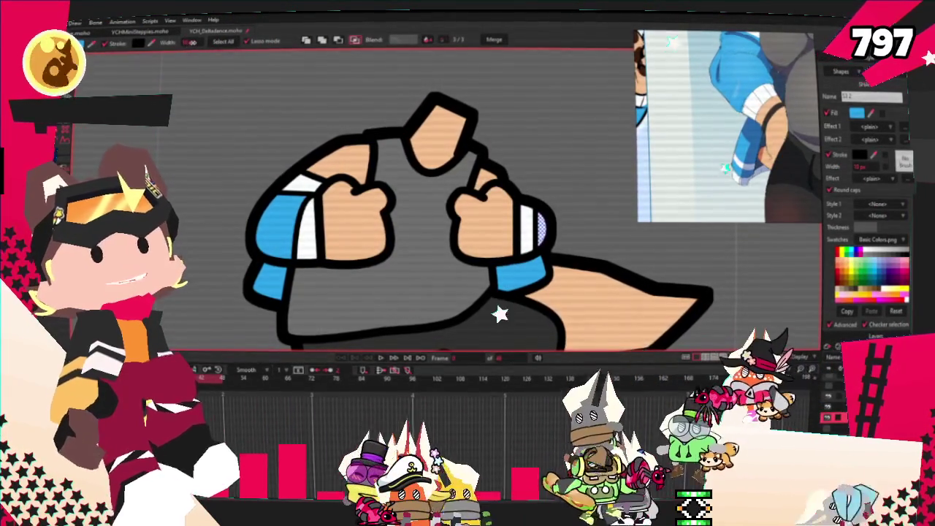
{"action": "scroll", "coordinate": [511, 219], "scroll_direction": "up", "scroll_amount": 2}
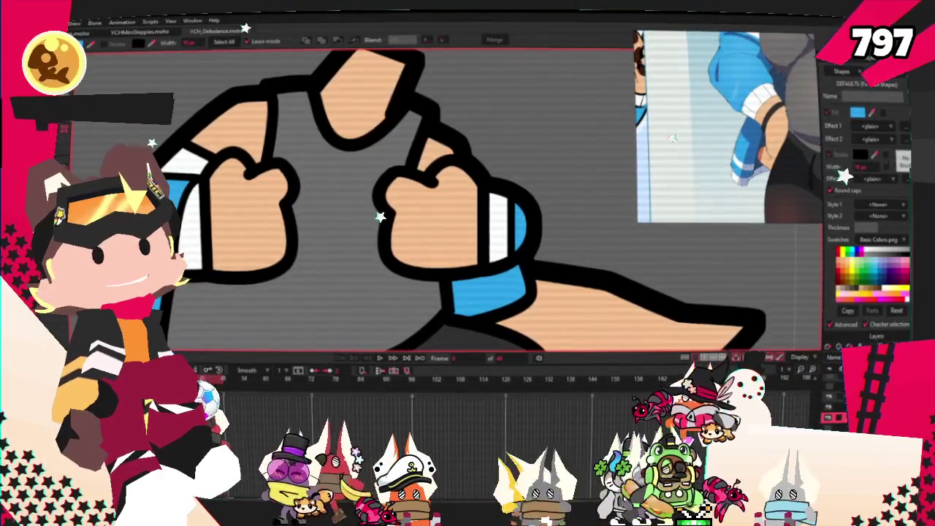
{"action": "key", "text": "t"}
{"action": "scroll", "coordinate": [555, 218], "scroll_direction": "up", "scroll_amount": 1}
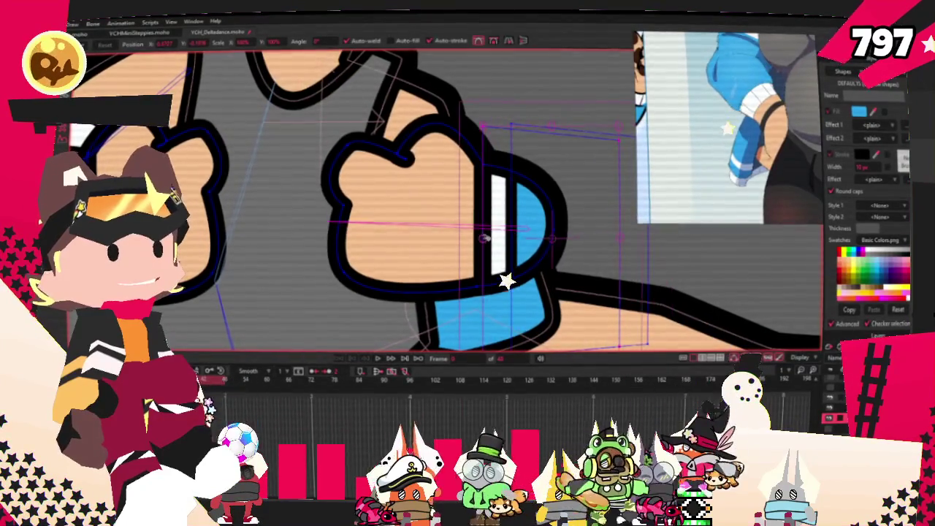
{"action": "scroll", "coordinate": [542, 238], "scroll_direction": "down", "scroll_amount": 2}
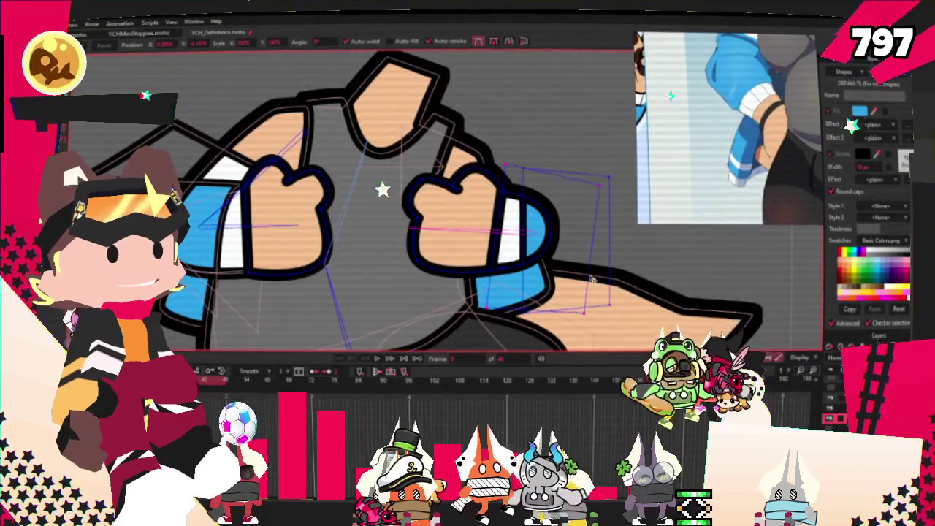
{"action": "left_click", "coordinate": [377, 361]}
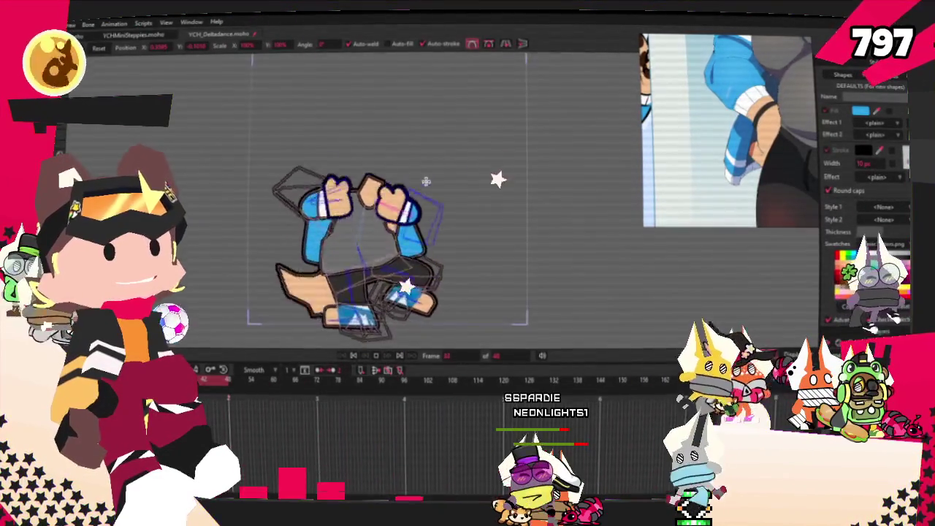
Stop playback, select the tank top and set its Effect 1 to Gradient.
{"action": "left_click", "coordinate": [353, 356]}
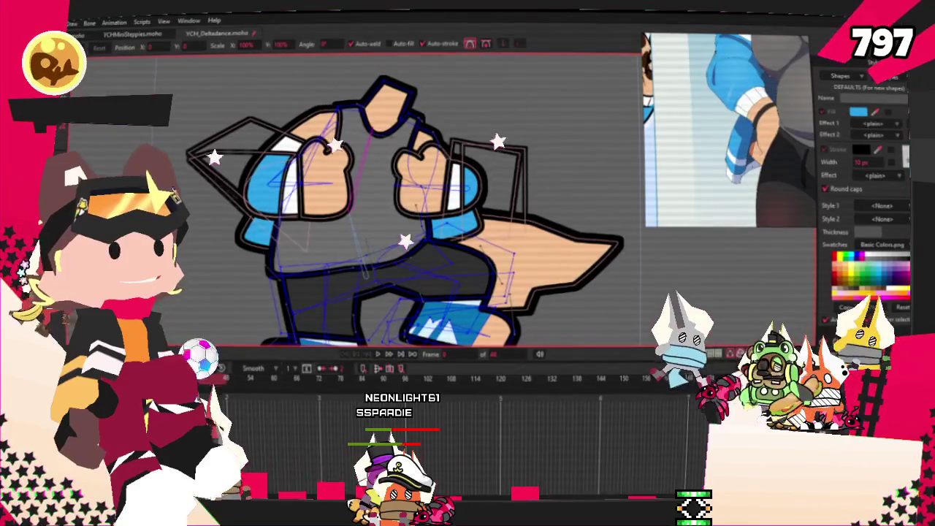
{"action": "key", "text": "q"}
{"action": "left_click", "coordinate": [351, 219]}
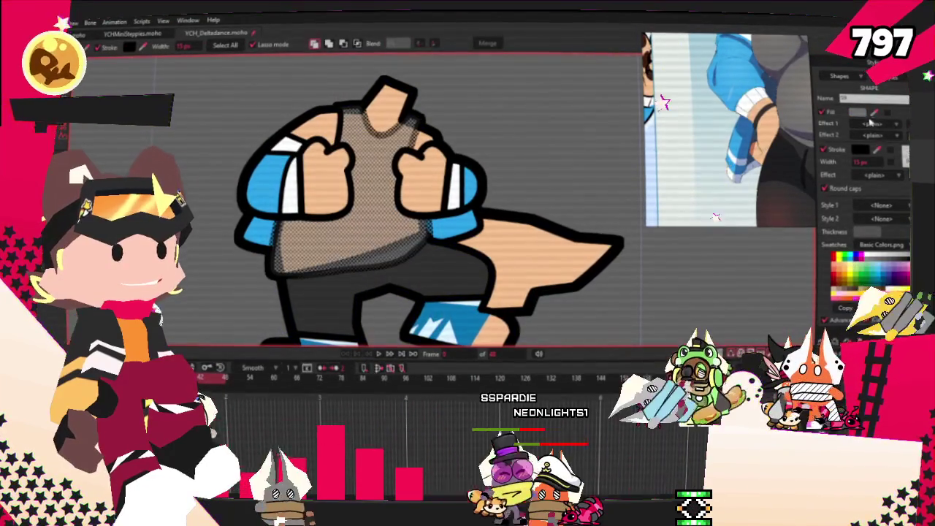
{"action": "left_click", "coordinate": [874, 124]}
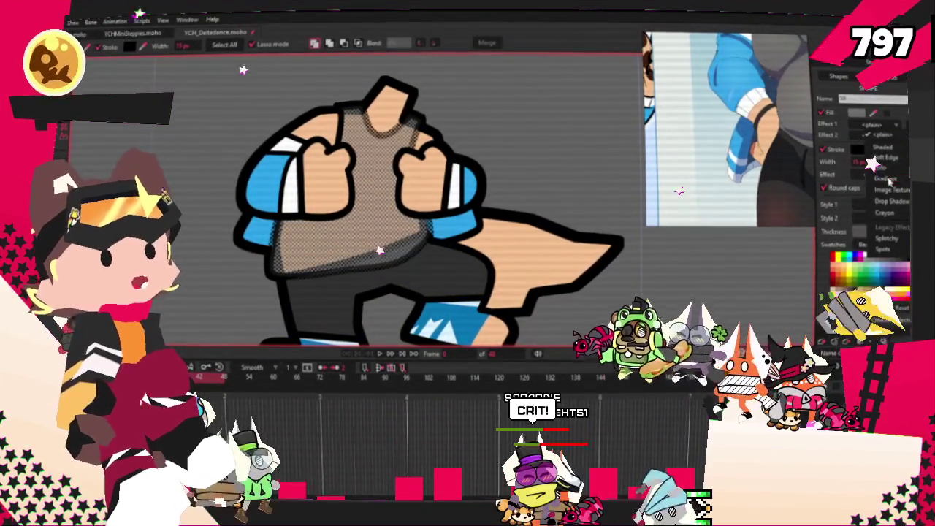
{"action": "left_click", "coordinate": [877, 175]}
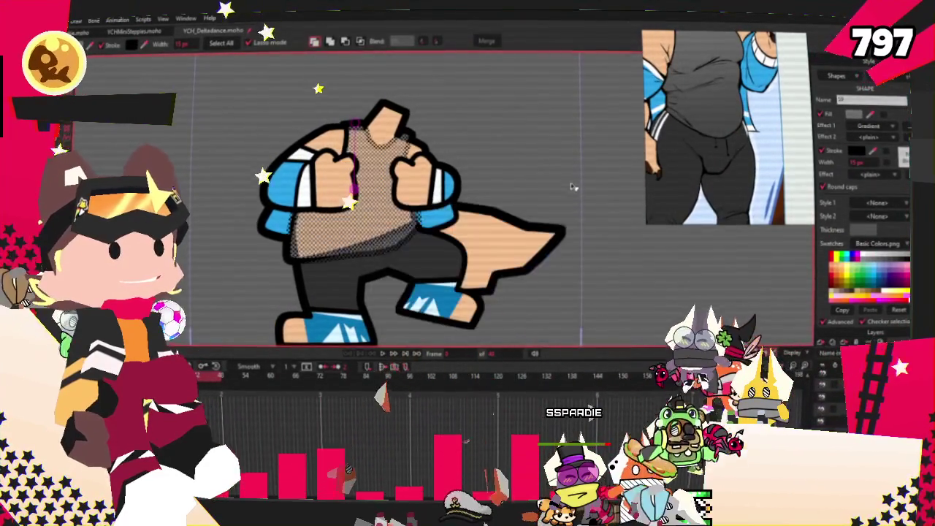
Drag the gradient direction downward along the torso toward the waist.
{"action": "key", "text": "g"}
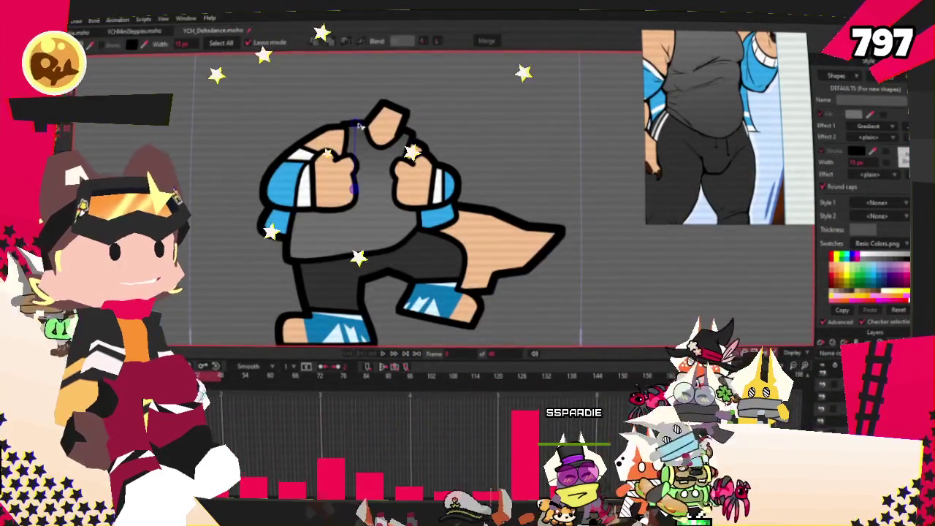
{"action": "left_click_drag", "start_coordinate": [361, 169], "coordinate": [369, 226]}
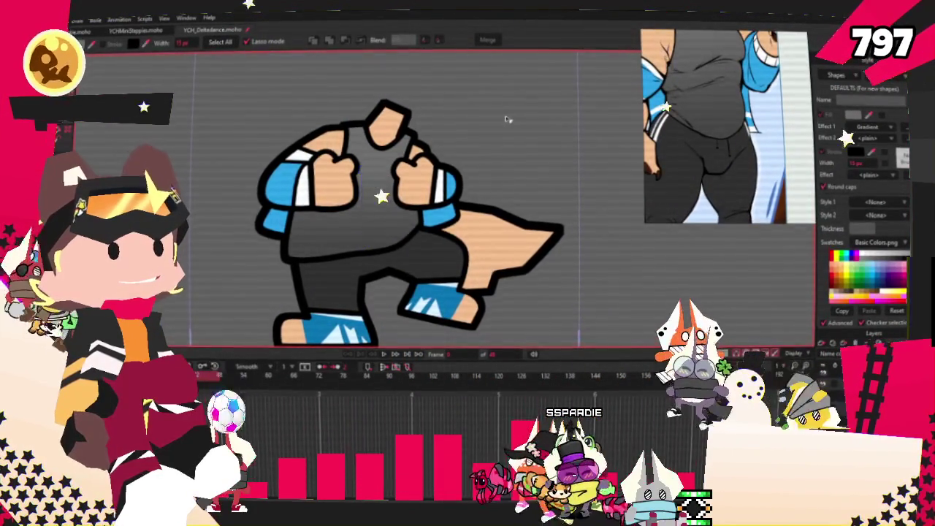
{"action": "scroll", "coordinate": [433, 233], "scroll_direction": "down", "scroll_amount": 3}
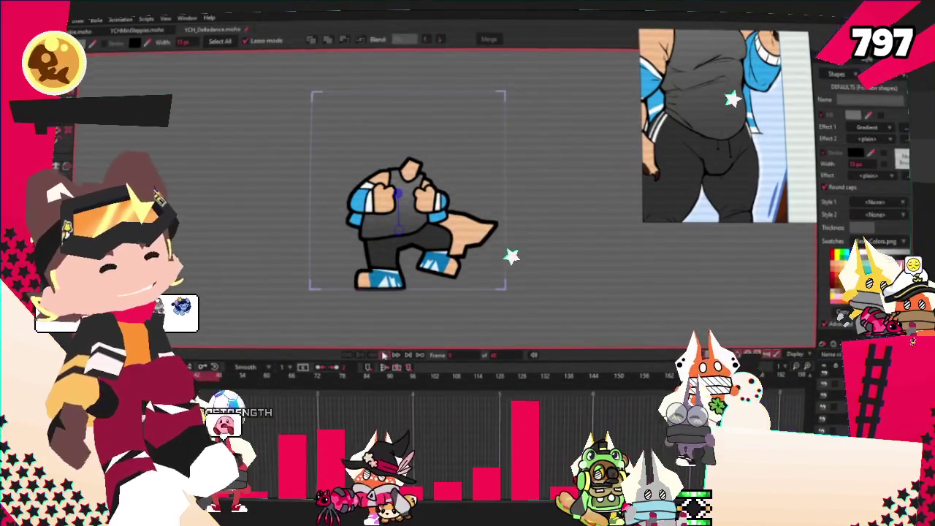
{"action": "scroll", "coordinate": [435, 262], "scroll_direction": "up", "scroll_amount": 2}
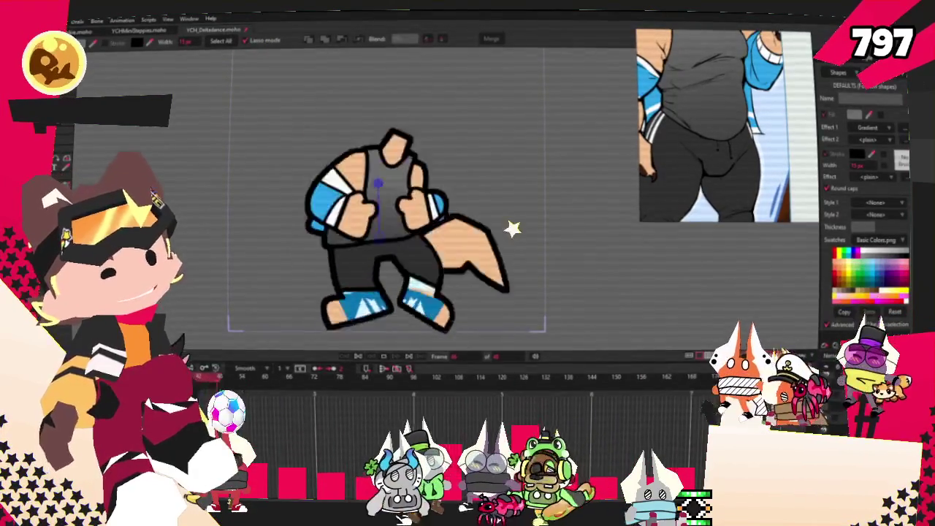
{"action": "scroll", "coordinate": [473, 190], "scroll_direction": "down", "scroll_amount": 2}
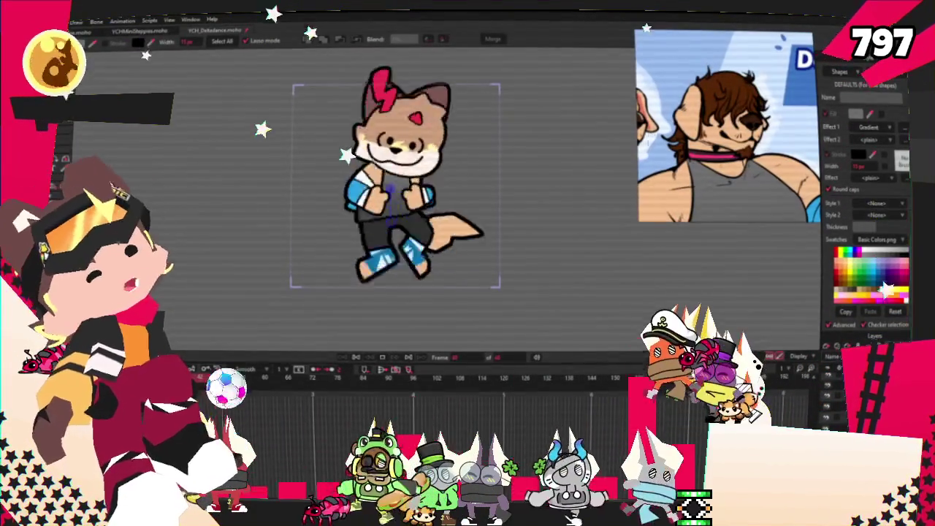
{"action": "scroll", "coordinate": [554, 138], "scroll_direction": "up", "scroll_amount": 2}
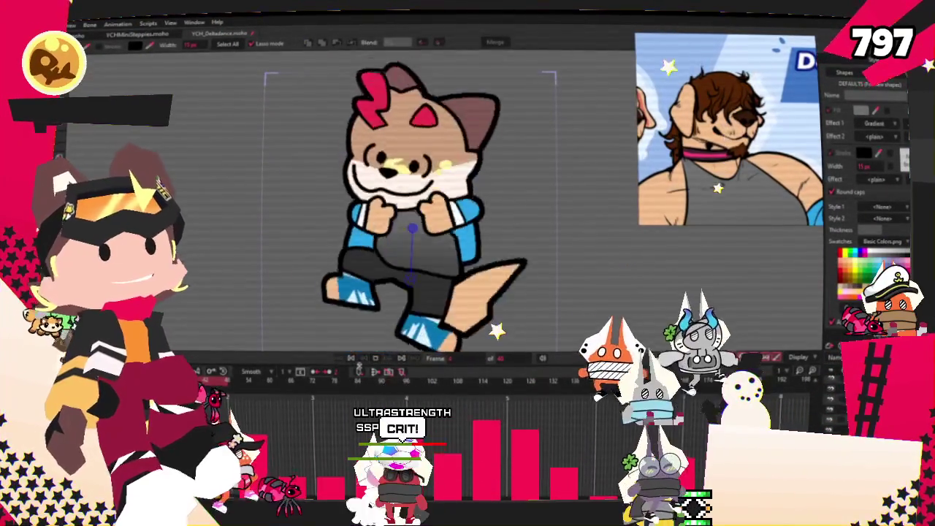
{"action": "scroll", "coordinate": [383, 163], "scroll_direction": "up", "scroll_amount": 3}
{"action": "scroll", "coordinate": [382, 163], "scroll_direction": "up", "scroll_amount": 1}
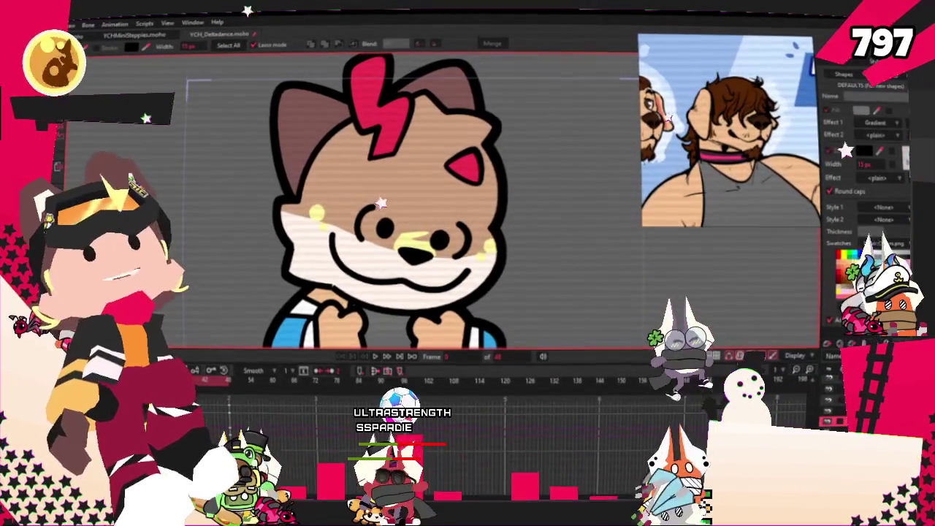
{"action": "key", "text": "u"}
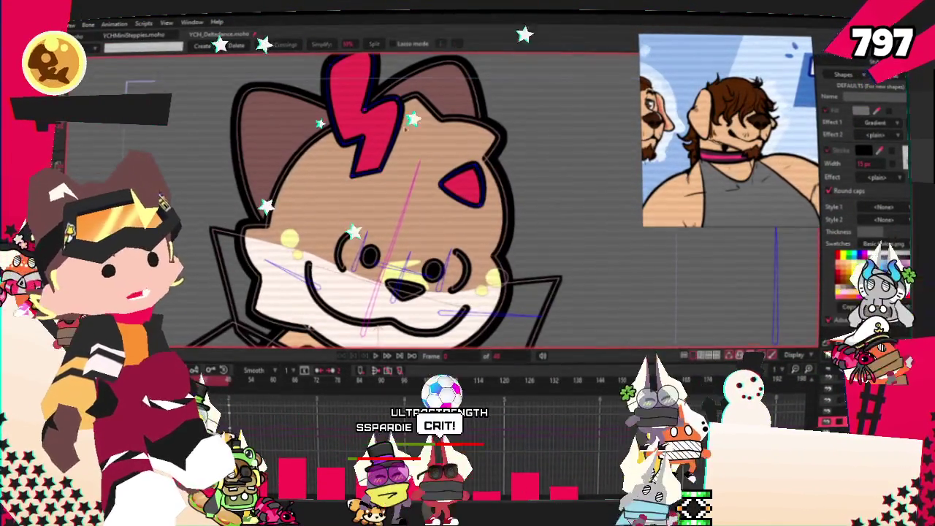
Delete the red lightning tuft and draw a plain brown rectangle across the dog's forehead.
{"action": "key", "text": "Delete"}
{"action": "key", "text": "Delete"}
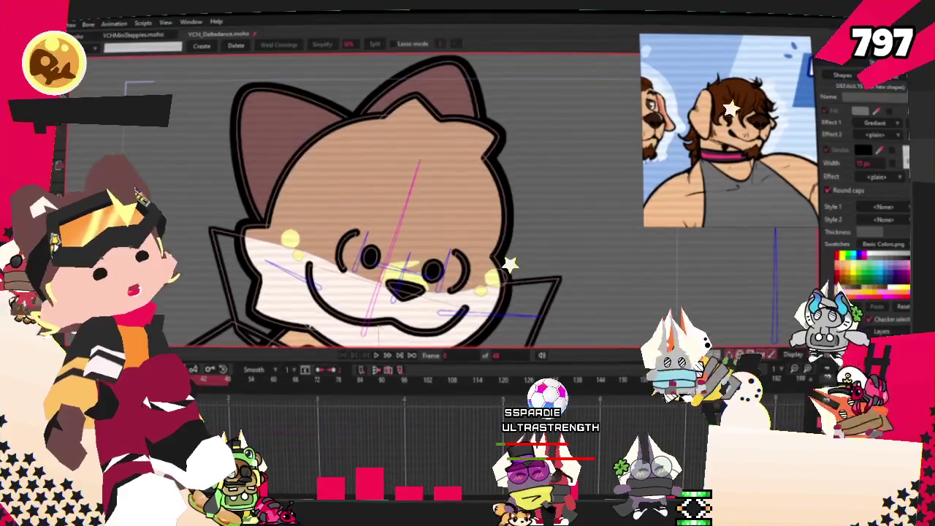
{"action": "key", "text": "e"}
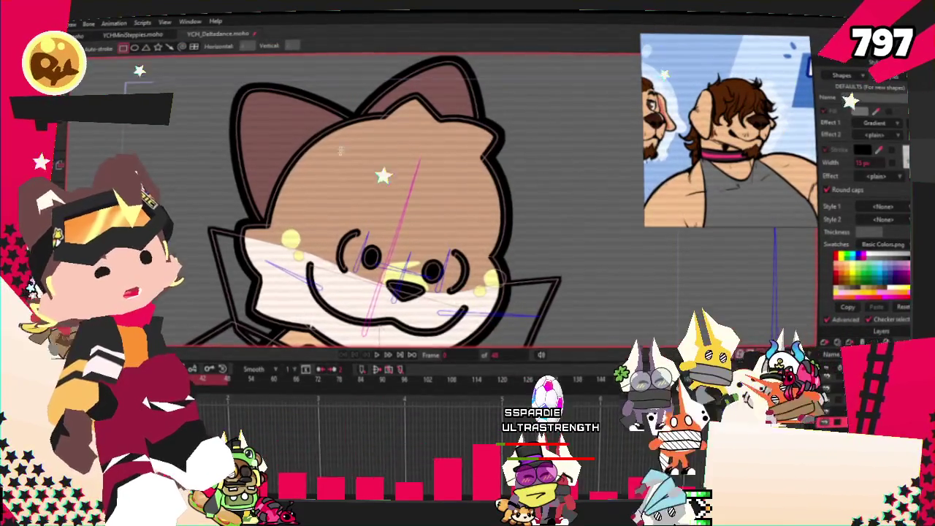
{"action": "left_click_drag", "start_coordinate": [311, 128], "coordinate": [527, 205]}
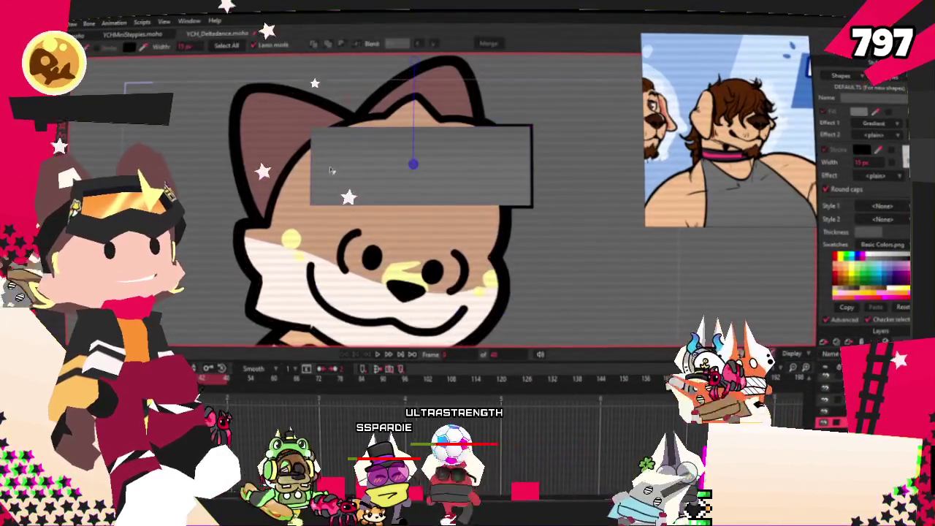
{"action": "left_click", "coordinate": [139, 73]}
{"action": "left_click", "coordinate": [887, 132]}
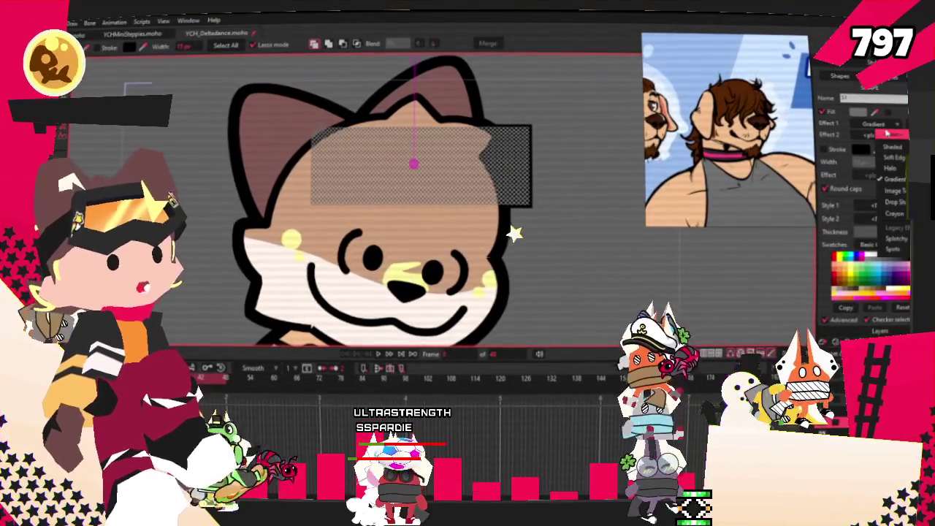
{"action": "left_click", "coordinate": [891, 141]}
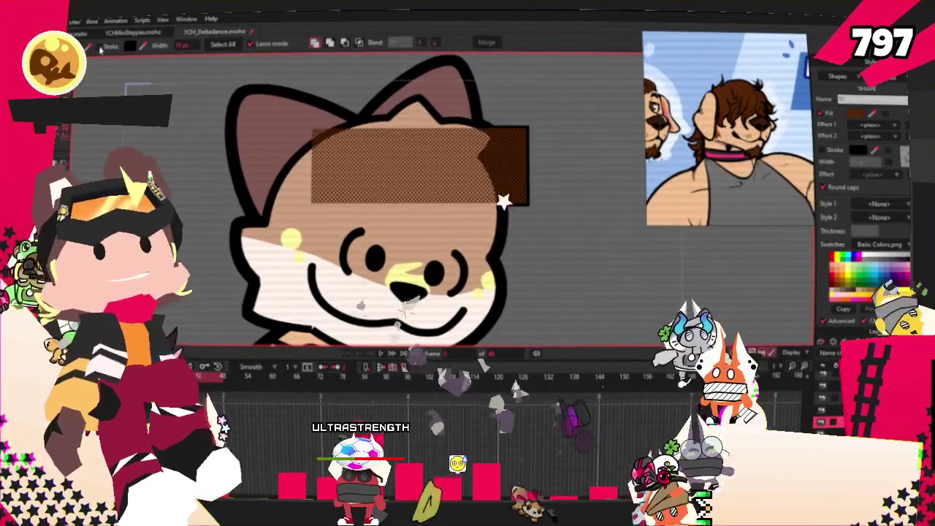
{"action": "key", "text": "ctrl+d"}
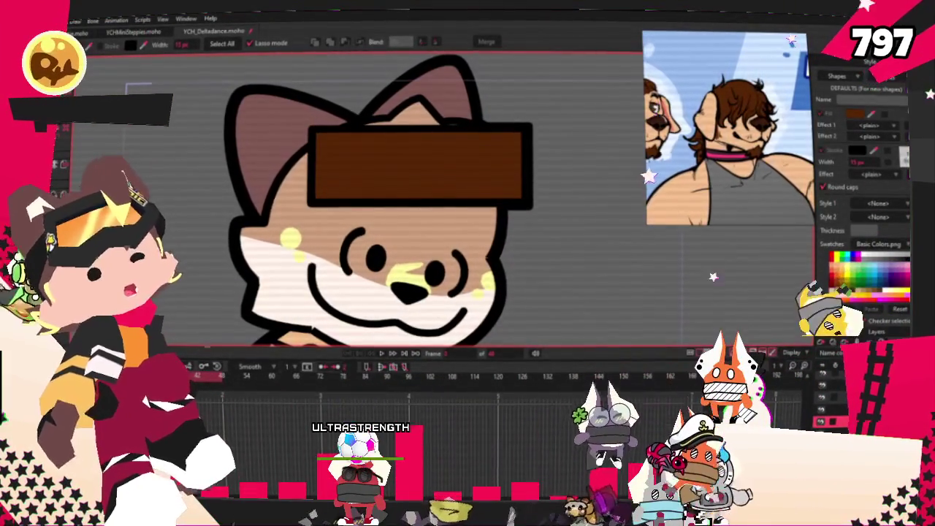
Pull two jagged hair spikes down from the rectangle's left and right edges.
{"action": "scroll", "coordinate": [373, 233], "scroll_direction": "up", "scroll_amount": 2}
{"action": "key", "text": "a"}
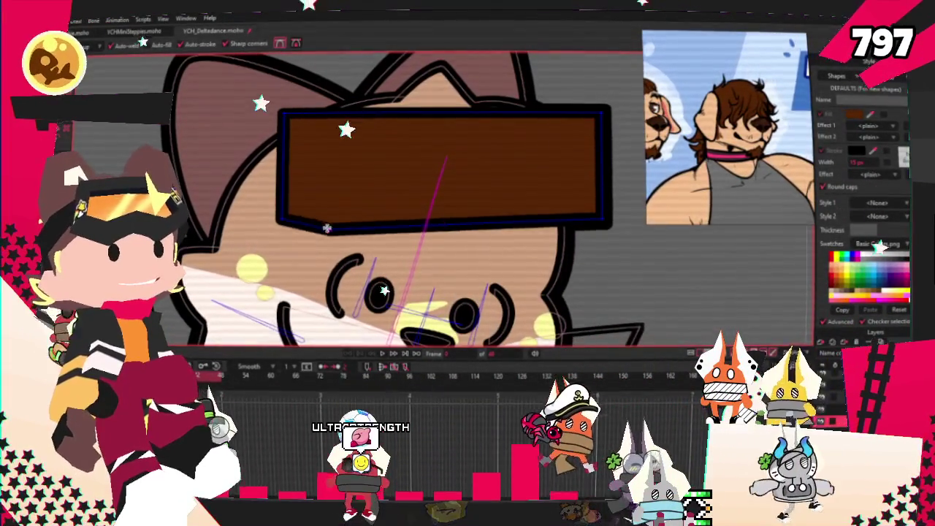
{"action": "left_click_drag", "start_coordinate": [307, 223], "coordinate": [259, 298]}
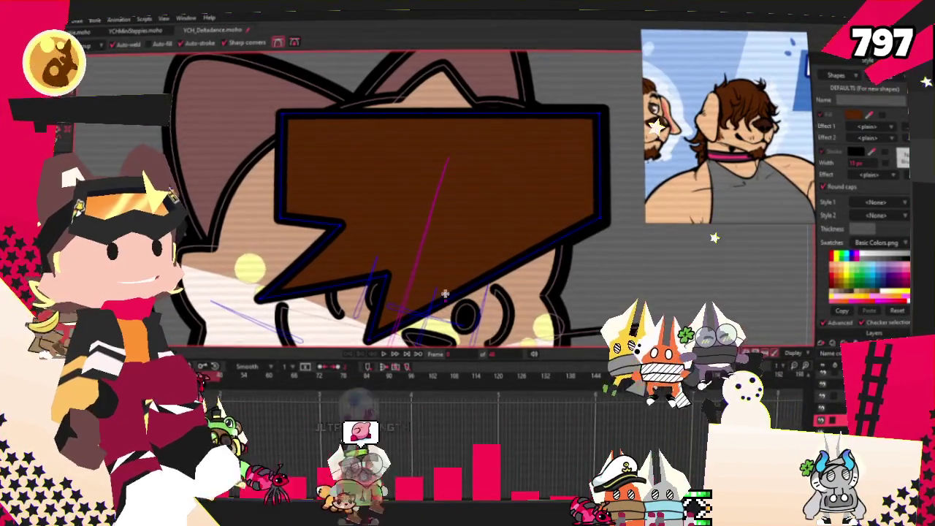
{"action": "left_click_drag", "start_coordinate": [438, 277], "coordinate": [457, 321]}
{"action": "scroll", "coordinate": [450, 234], "scroll_direction": "down", "scroll_amount": 1}
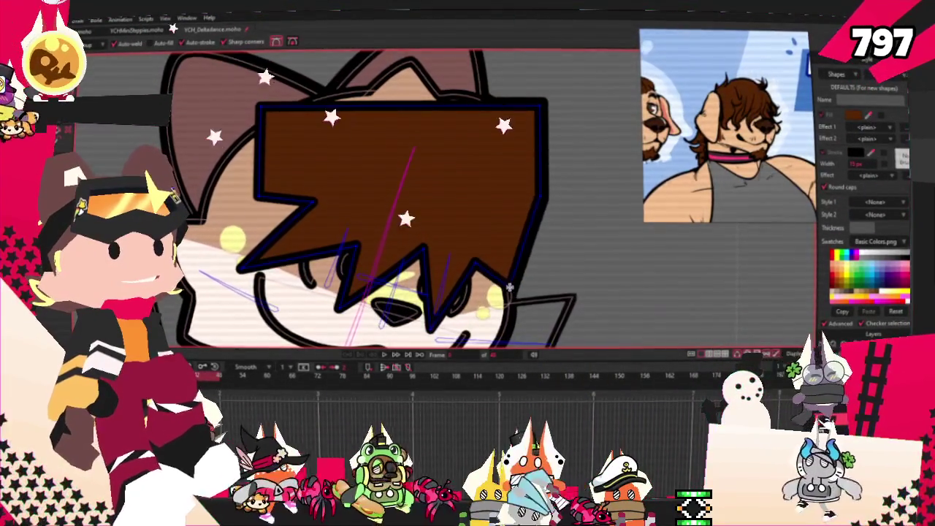
{"action": "scroll", "coordinate": [431, 192], "scroll_direction": "down", "scroll_amount": 1}
{"action": "scroll", "coordinate": [430, 191], "scroll_direction": "up", "scroll_amount": 1}
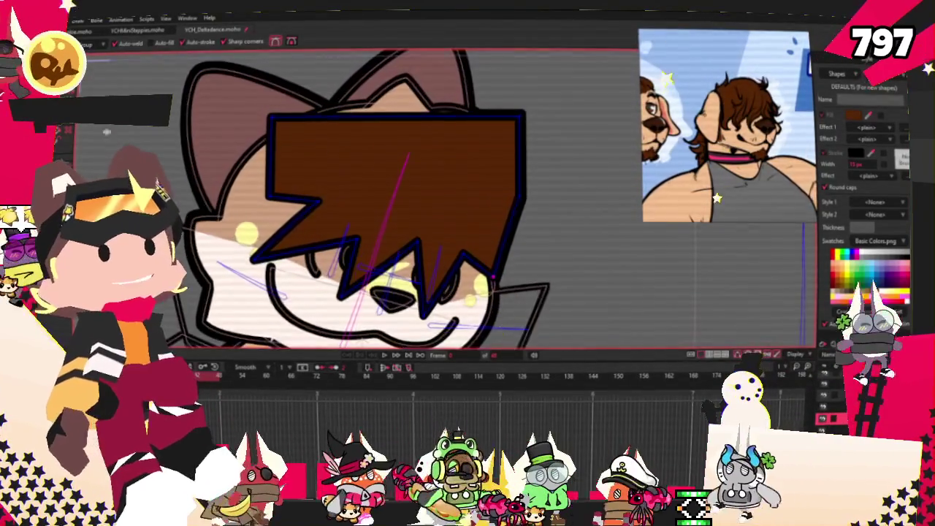
{"action": "scroll", "coordinate": [262, 227], "scroll_direction": "up", "scroll_amount": 1}
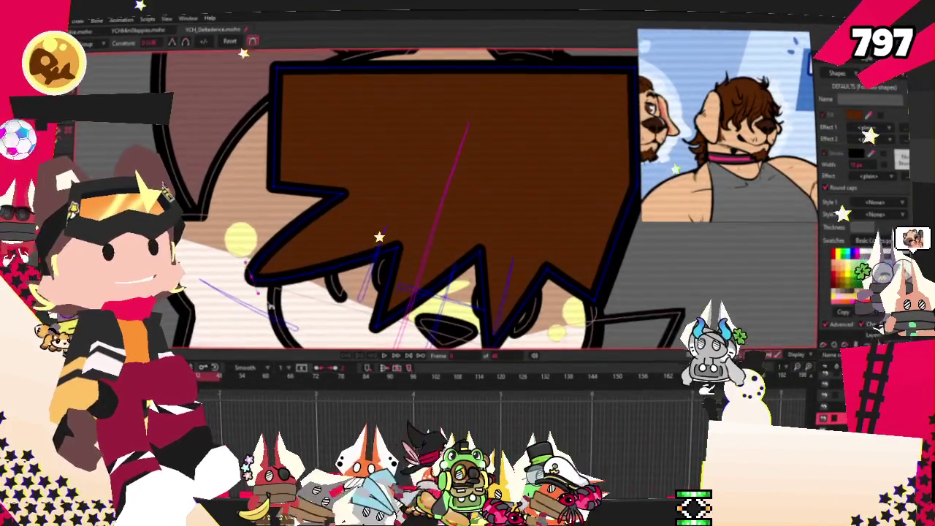
{"action": "key", "text": "ctrl+z"}
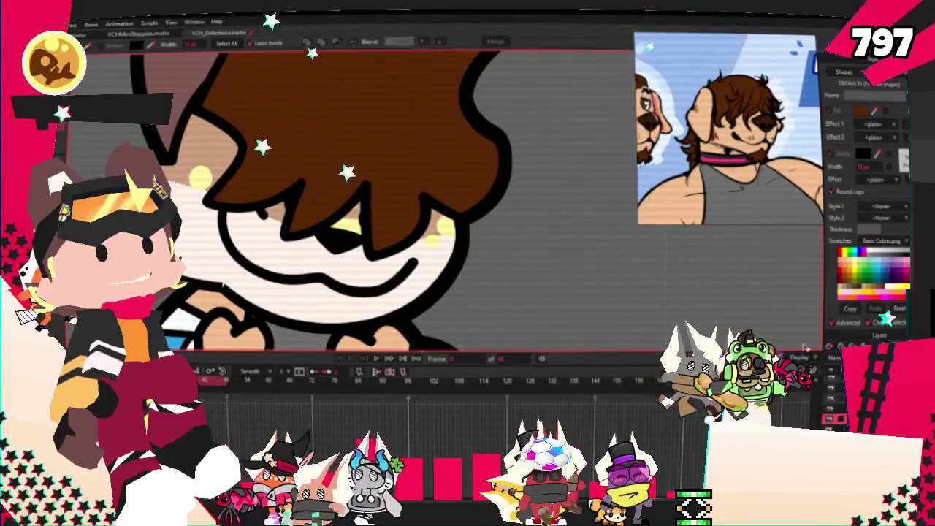
Remove the yellow cheek highlights and the white muzzle shape from the face.
{"action": "key", "text": "ctrl+z"}
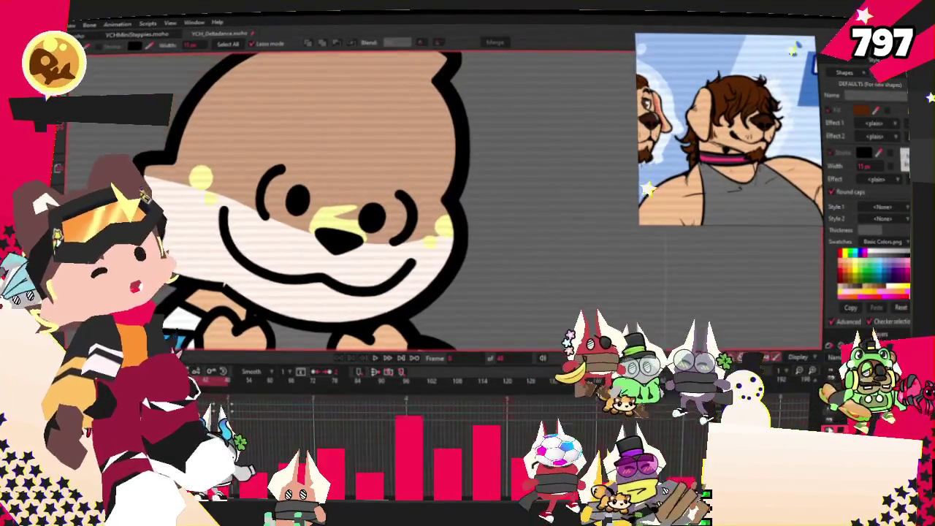
{"action": "scroll", "coordinate": [328, 204], "scroll_direction": "up", "scroll_amount": 2}
{"action": "scroll", "coordinate": [405, 196], "scroll_direction": "up", "scroll_amount": 2}
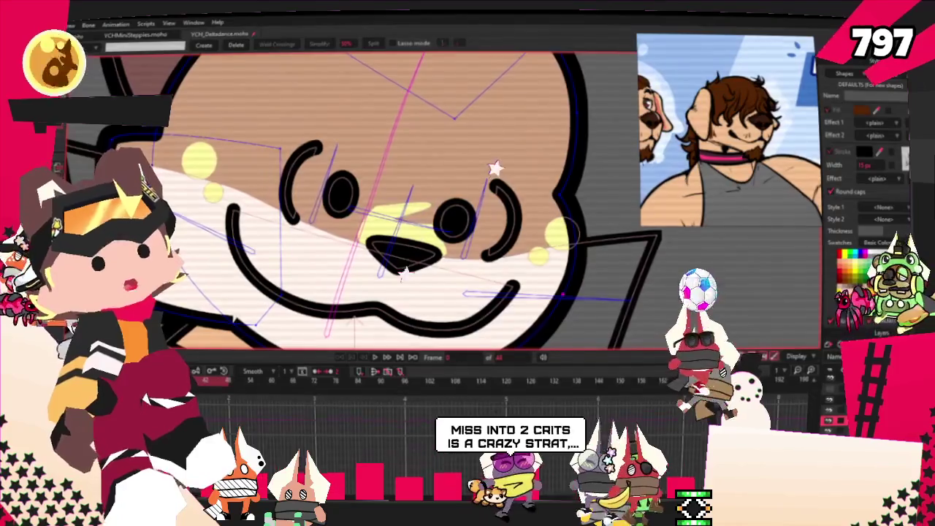
{"action": "left_click", "coordinate": [398, 219]}
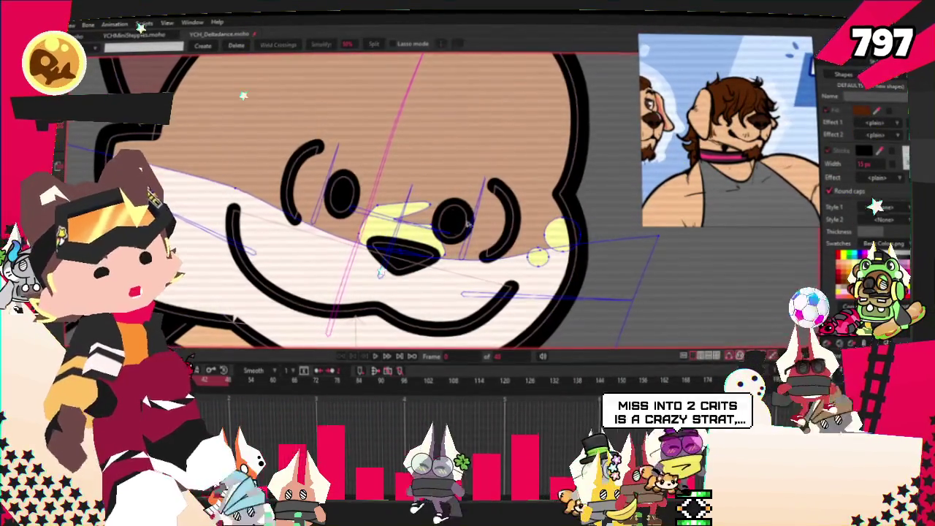
{"action": "key", "text": "Delete"}
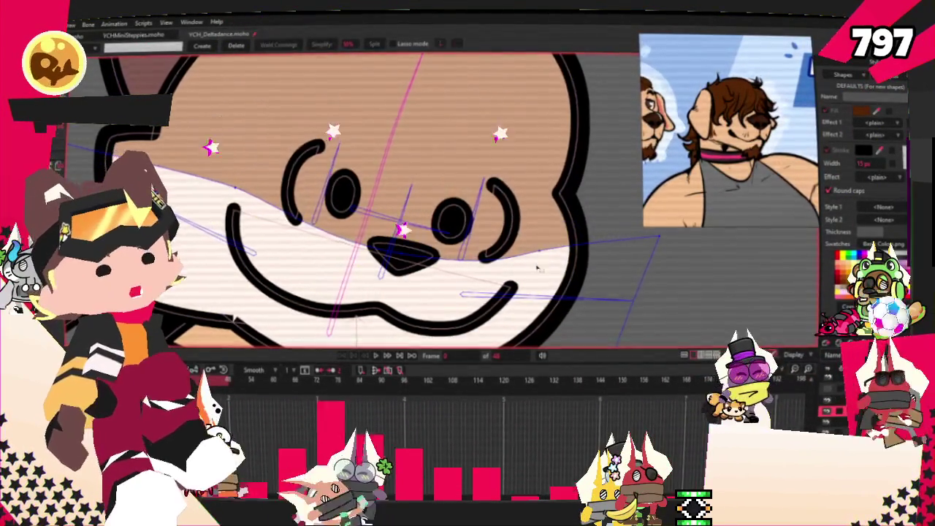
{"action": "key", "text": "Delete"}
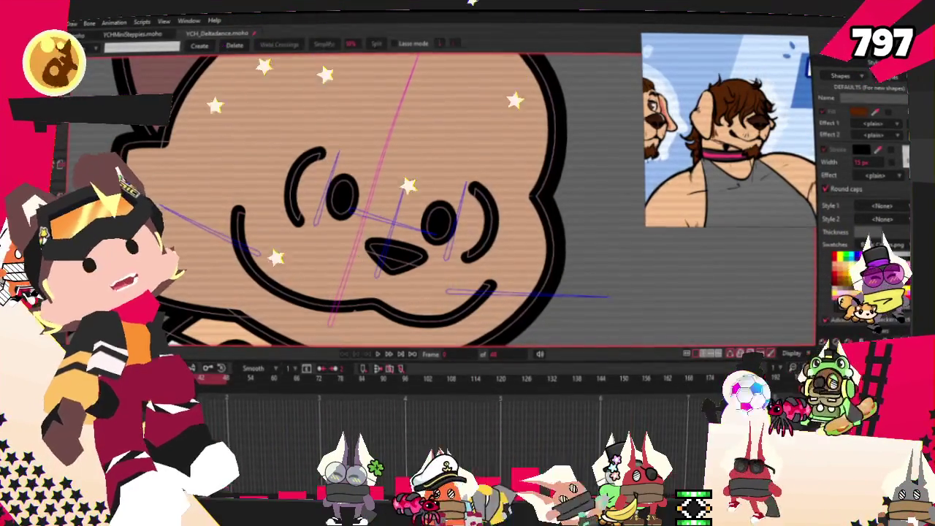
Delete the ear shape on top of the head and restore the brown hair shape.
{"action": "key", "text": "b"}
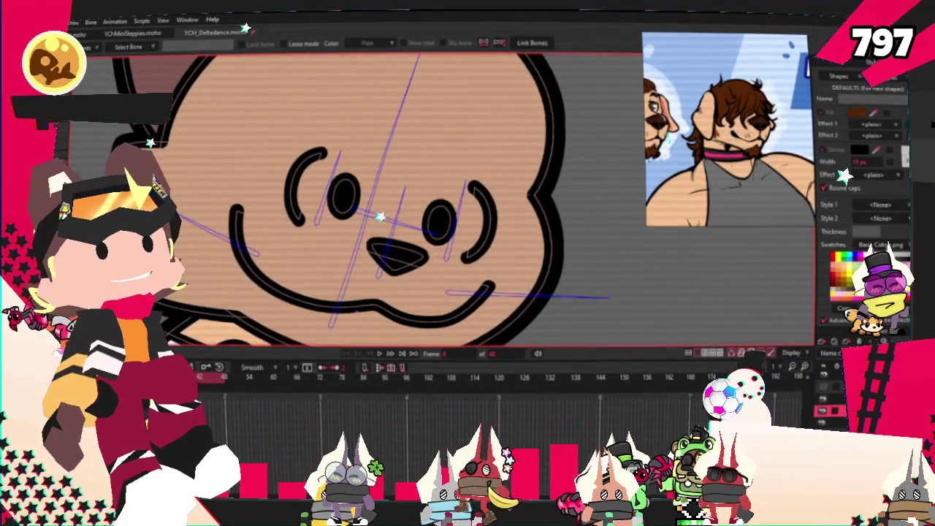
{"action": "key", "text": "q"}
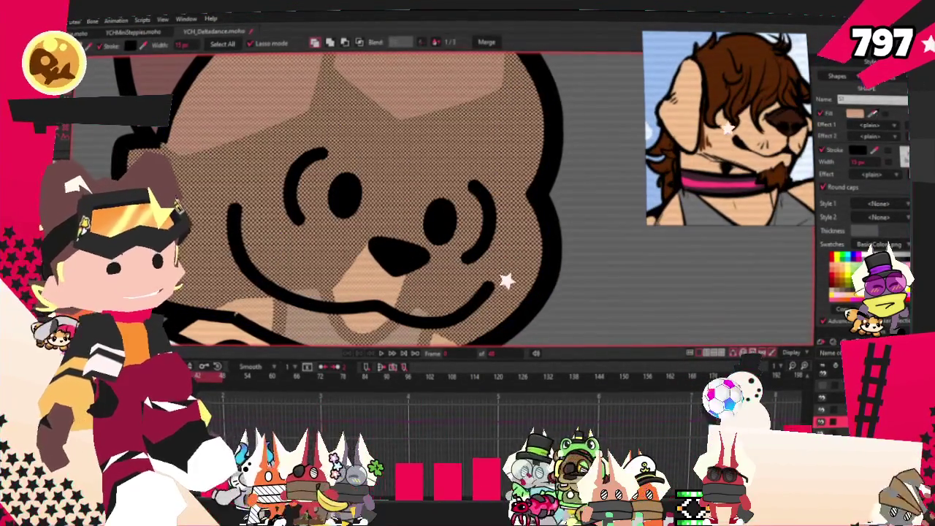
{"action": "scroll", "coordinate": [421, 221], "scroll_direction": "down", "scroll_amount": 3}
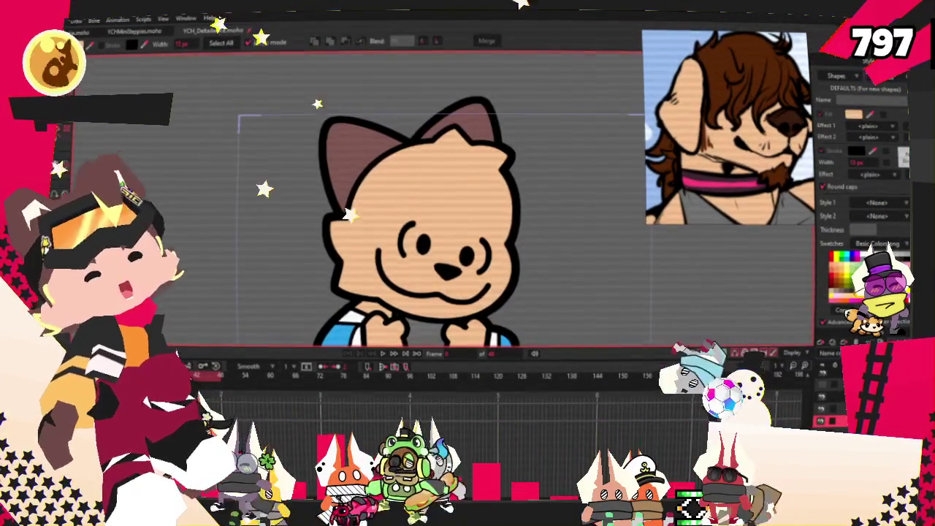
{"action": "key", "text": "g"}
{"action": "scroll", "coordinate": [434, 157], "scroll_direction": "up", "scroll_amount": 3}
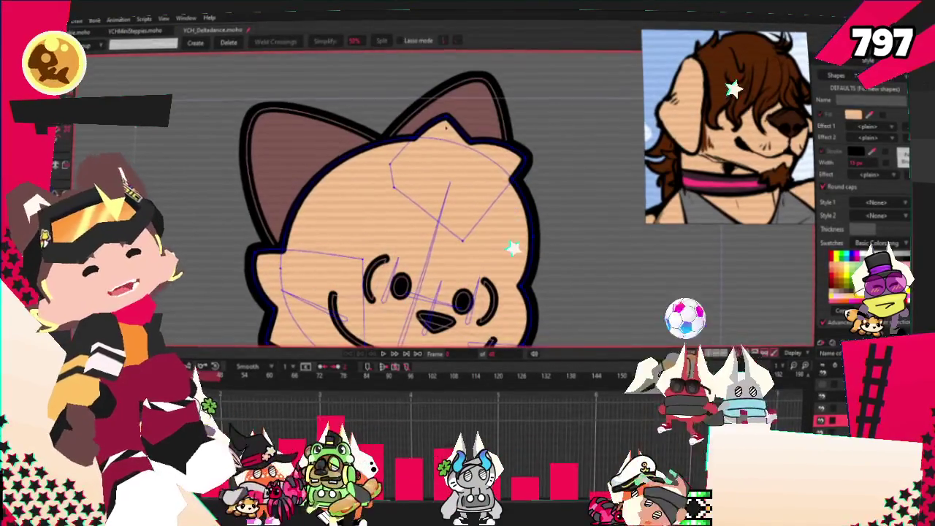
{"action": "scroll", "coordinate": [385, 144], "scroll_direction": "down", "scroll_amount": 3}
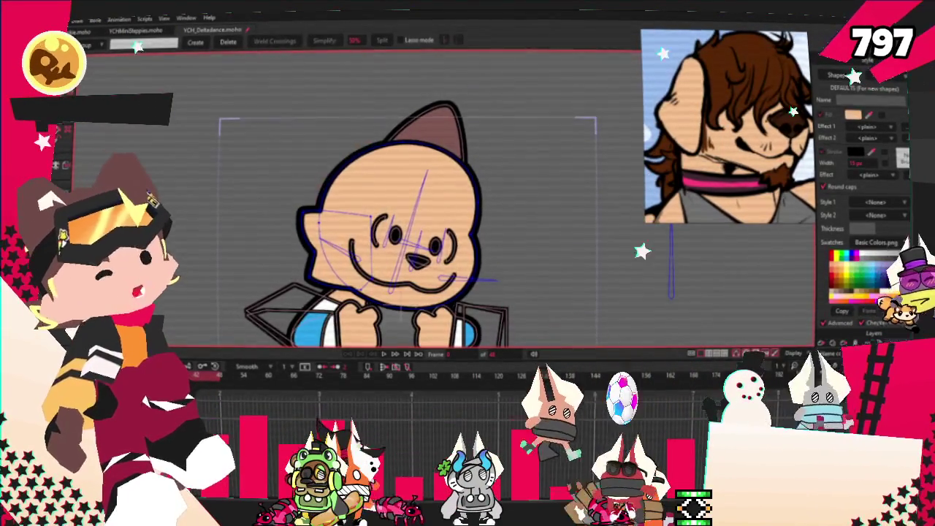
{"action": "key", "text": "Delete"}
{"action": "key", "text": "ctrl+z"}
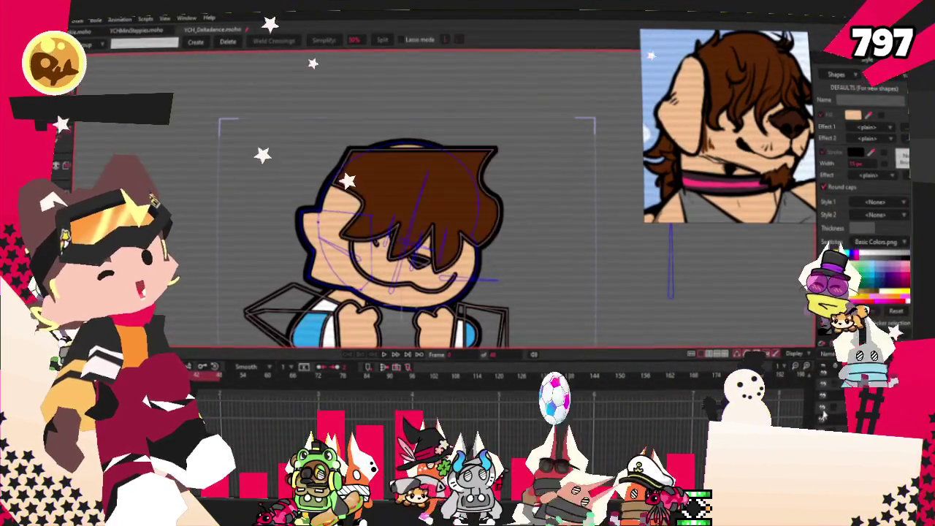
{"action": "scroll", "coordinate": [410, 211], "scroll_direction": "up", "scroll_amount": 2}
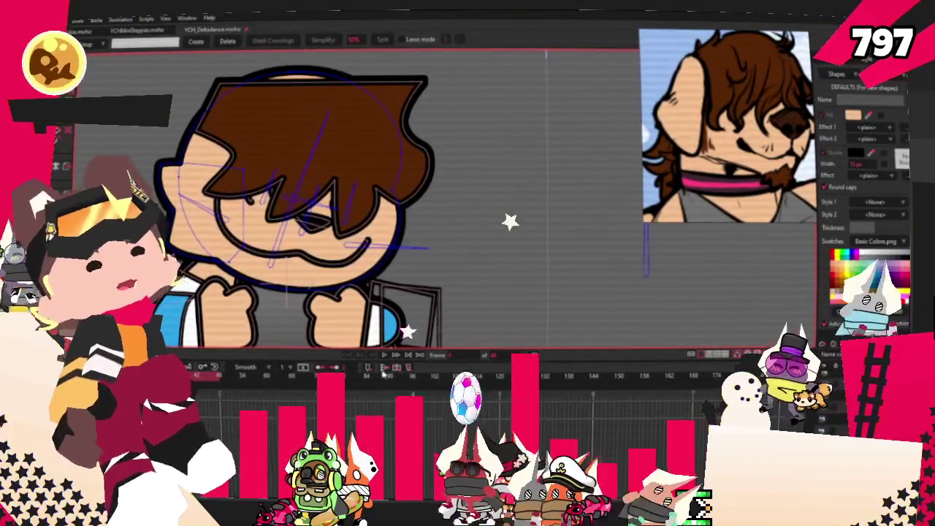
{"action": "scroll", "coordinate": [300, 292], "scroll_direction": "down", "scroll_amount": 1}
{"action": "scroll", "coordinate": [300, 292], "scroll_direction": "down", "scroll_amount": 1}
{"action": "scroll", "coordinate": [300, 292], "scroll_direction": "down", "scroll_amount": 1}
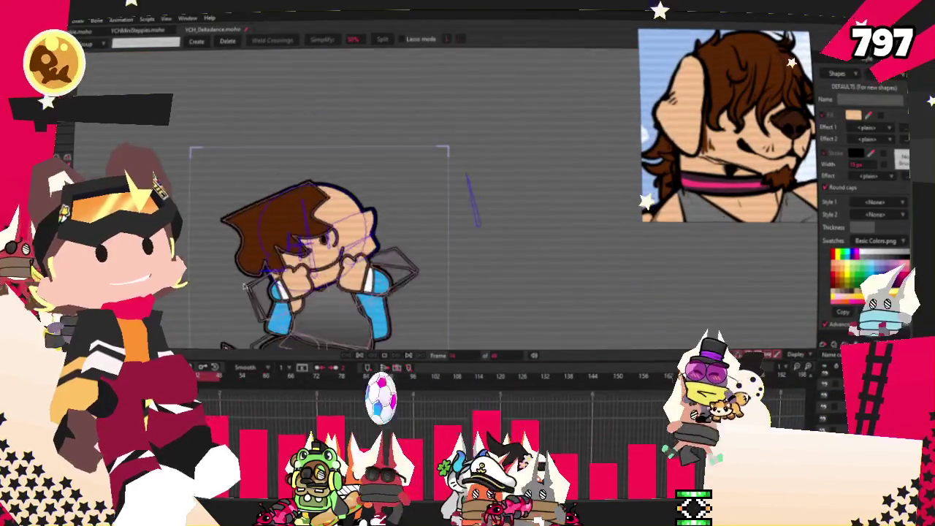
Rotate the hair layer to match the head tilt and nudge it slightly left and down.
{"action": "key", "text": "space"}
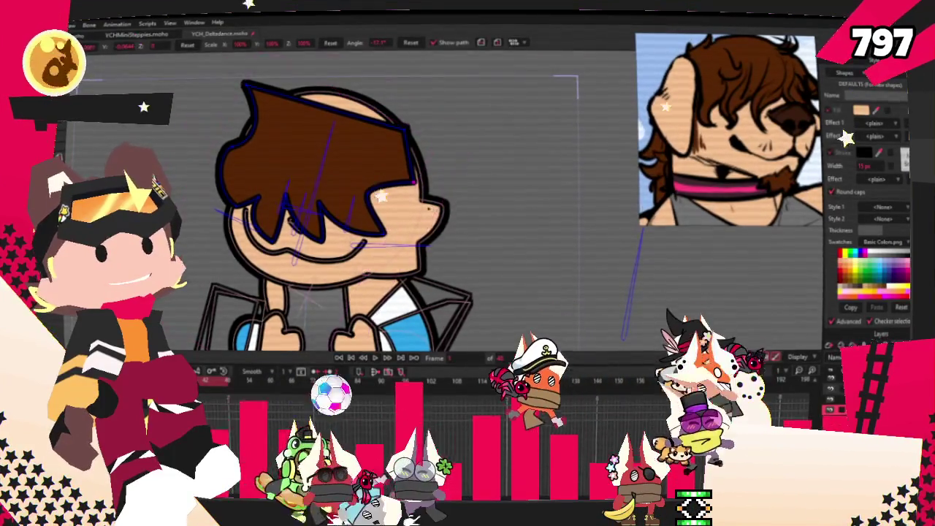
{"action": "left_click_drag", "start_coordinate": [372, 197], "coordinate": [428, 200]}
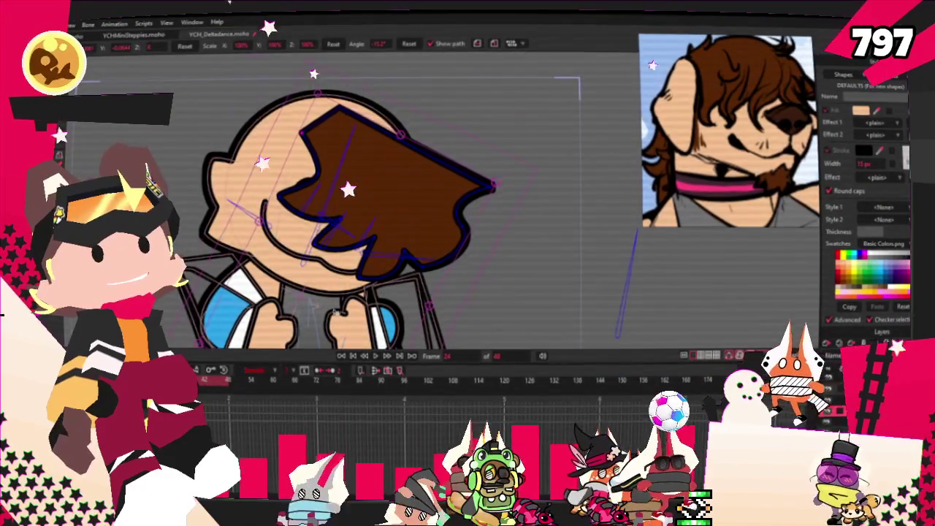
{"action": "key", "text": "ctrl+z"}
{"action": "key", "text": "ctrl+shift+z"}
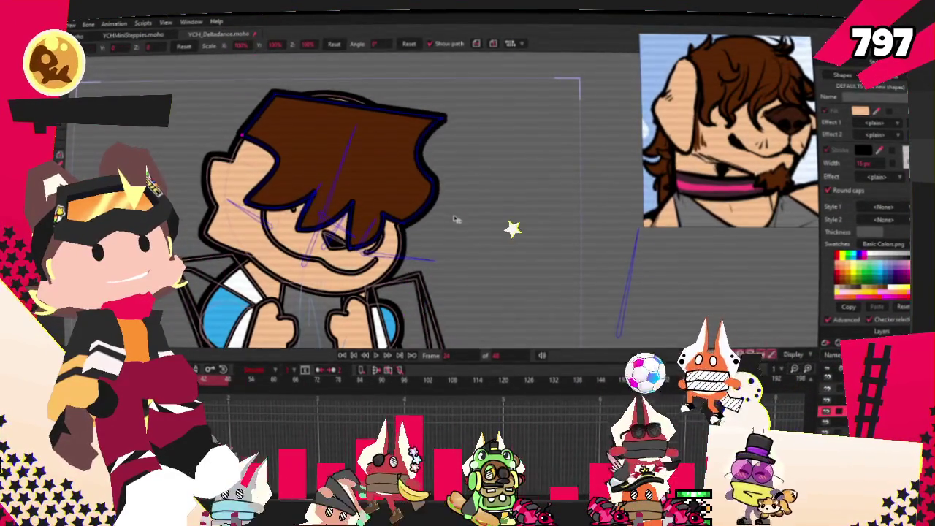
{"action": "mouse_move", "coordinate": [388, 215]}
{"action": "left_mouse_down"}
{"action": "mouse_move", "coordinate": [380, 221]}
{"action": "mouse_move", "coordinate": [382, 213]}
{"action": "left_mouse_up"}
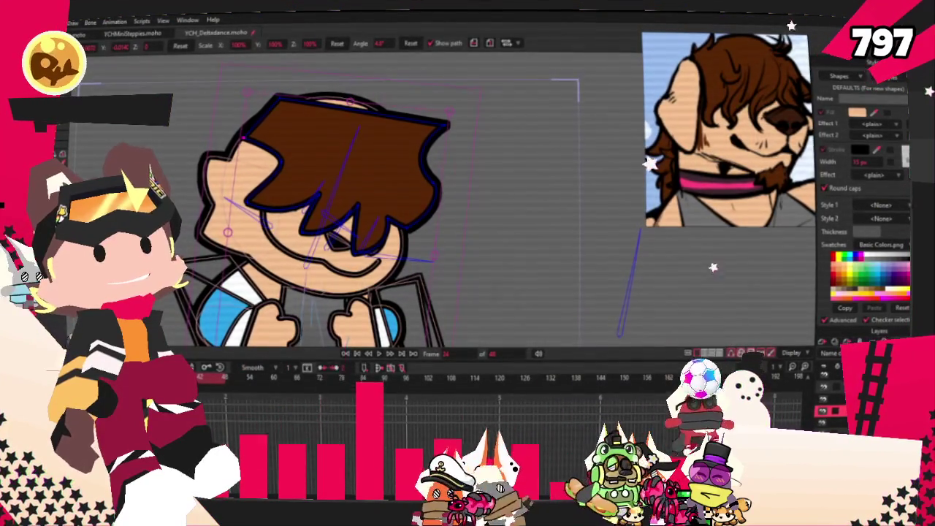
Level the hair on another dance frame, then play the animation to check it.
{"action": "left_click", "coordinate": [225, 386]}
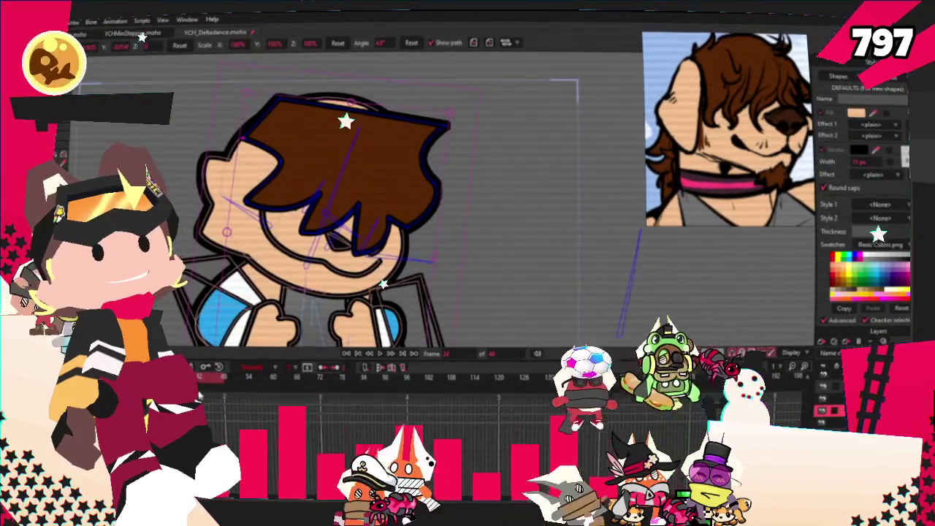
{"action": "mouse_move", "coordinate": [417, 220]}
{"action": "left_mouse_down"}
{"action": "mouse_move", "coordinate": [437, 257]}
{"action": "mouse_move", "coordinate": [397, 231]}
{"action": "left_mouse_up"}
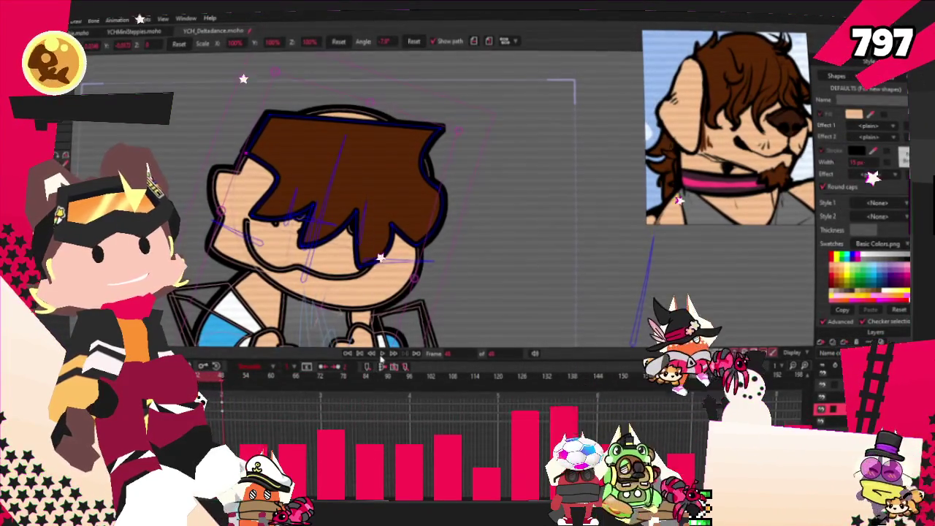
{"action": "left_click", "coordinate": [381, 354]}
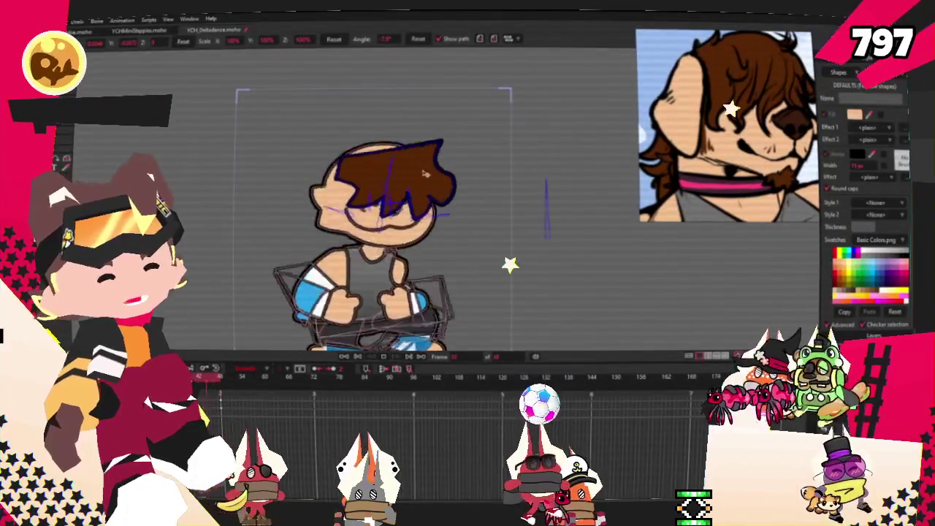
{"action": "left_click", "coordinate": [356, 362]}
{"action": "scroll", "coordinate": [365, 219], "scroll_direction": "up", "scroll_amount": 3}
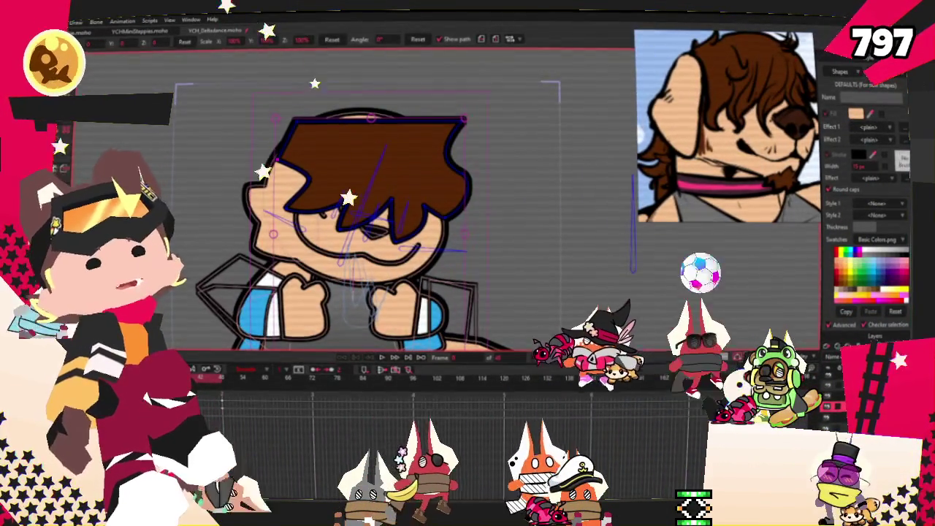
{"action": "left_click_drag", "start_coordinate": [230, 103], "coordinate": [291, 199]}
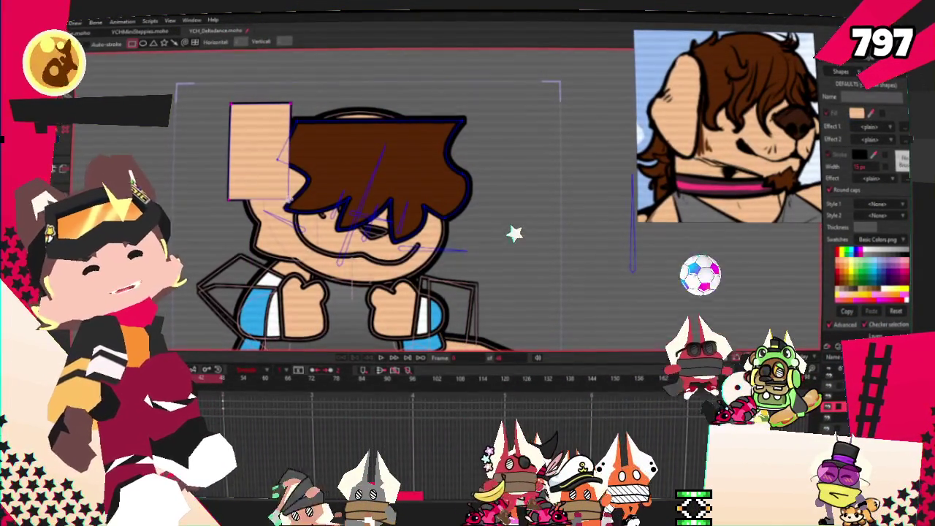
{"action": "key", "text": "q"}
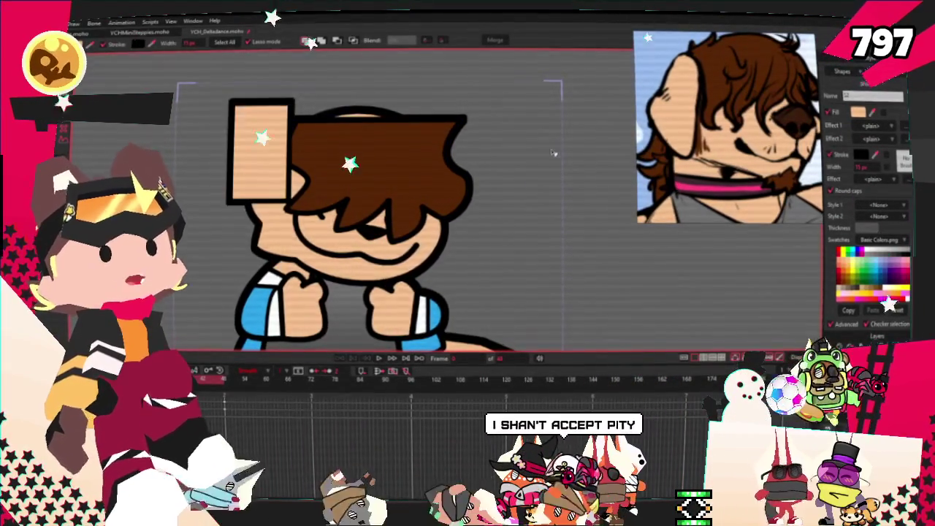
{"action": "scroll", "coordinate": [193, 124], "scroll_direction": "up", "scroll_amount": 2}
{"action": "key", "text": "a"}
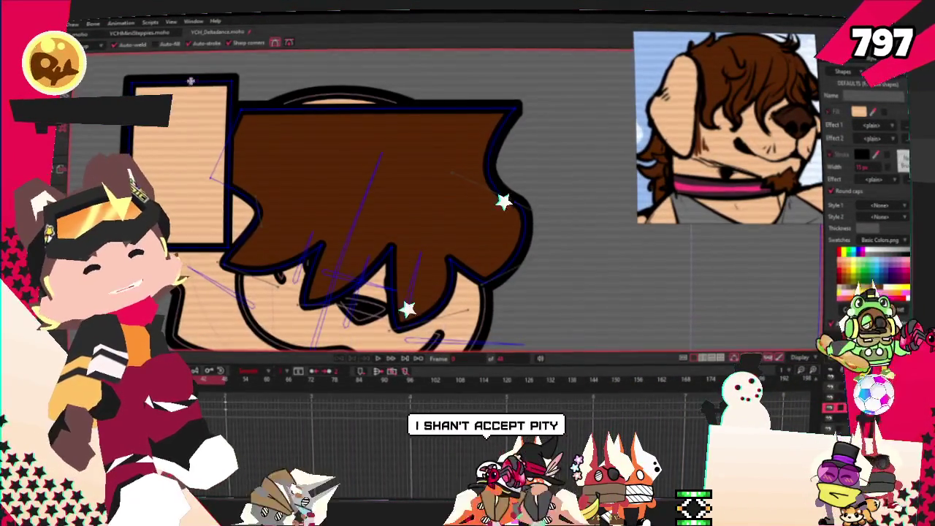
{"action": "left_click_drag", "start_coordinate": [197, 79], "coordinate": [168, 147]}
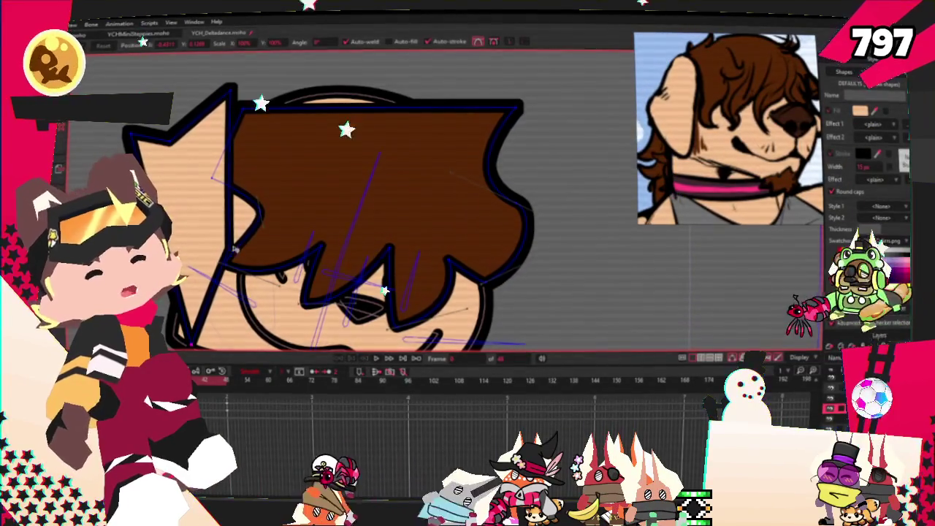
{"action": "key", "text": "c"}
{"action": "left_click_drag", "start_coordinate": [169, 146], "coordinate": [140, 130]}
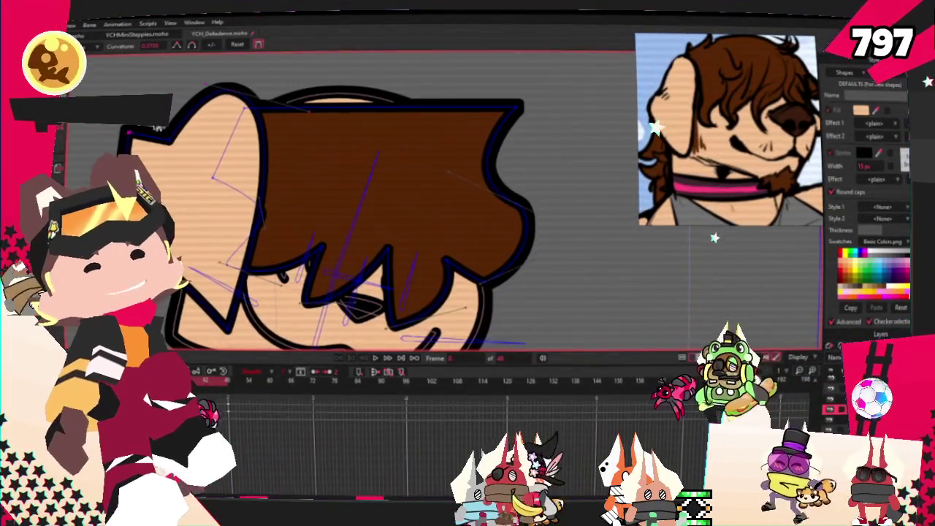
{"action": "scroll", "coordinate": [140, 128], "scroll_direction": "up", "scroll_amount": 2}
{"action": "scroll", "coordinate": [140, 129], "scroll_direction": "up", "scroll_amount": 2}
{"action": "scroll", "coordinate": [139, 129], "scroll_direction": "down", "scroll_amount": 2}
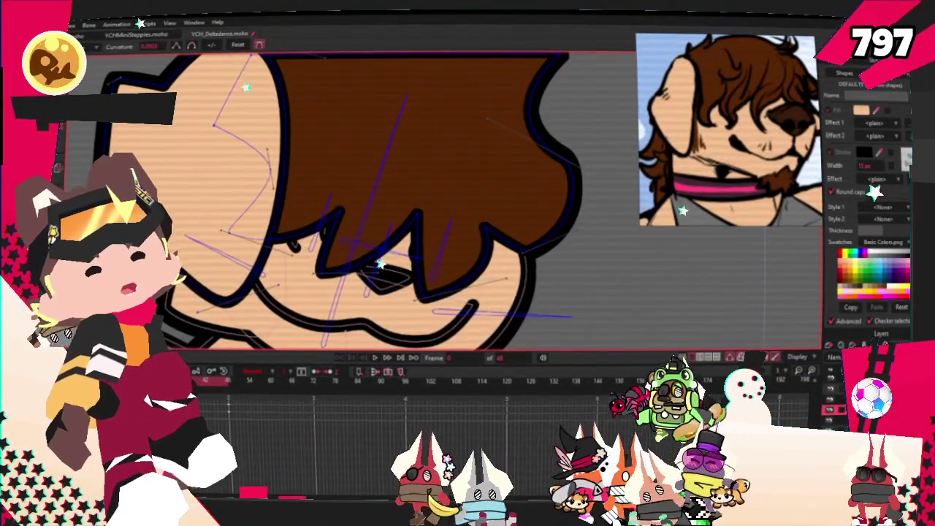
{"action": "key", "text": "t"}
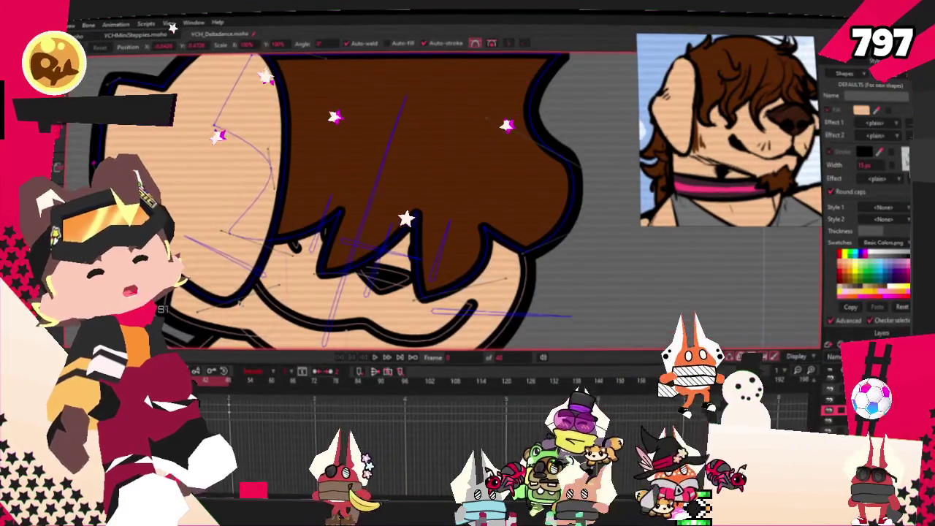
{"action": "scroll", "coordinate": [329, 204], "scroll_direction": "down", "scroll_amount": 1}
{"action": "scroll", "coordinate": [329, 204], "scroll_direction": "down", "scroll_amount": 2}
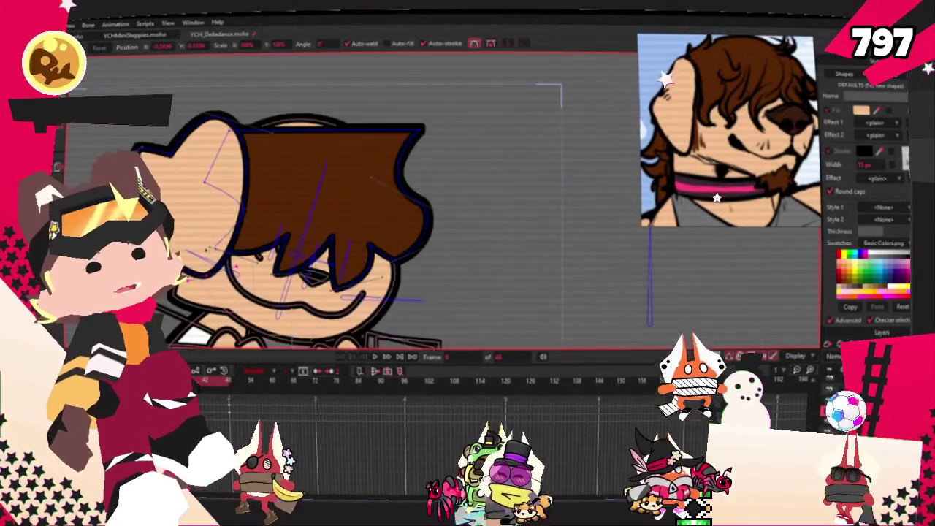
{"action": "scroll", "coordinate": [328, 205], "scroll_direction": "up", "scroll_amount": 2}
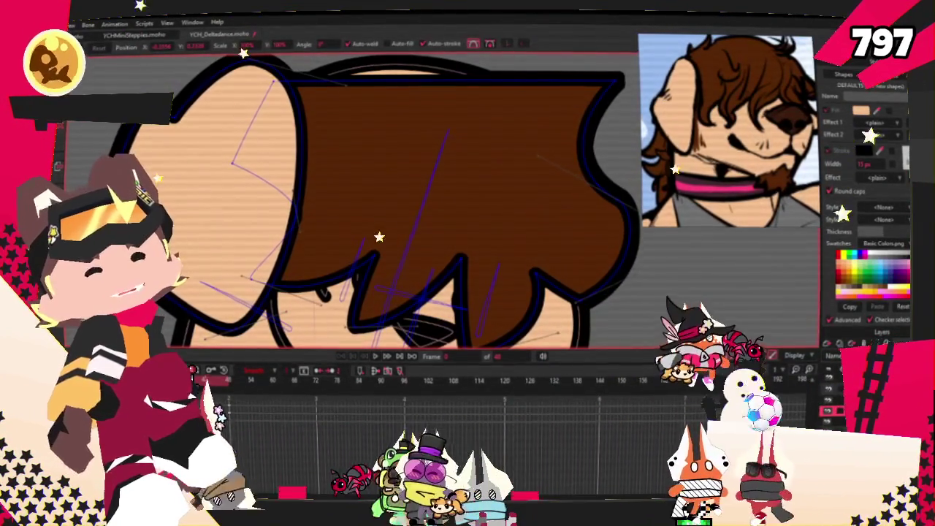
{"action": "scroll", "coordinate": [328, 204], "scroll_direction": "down", "scroll_amount": 1}
{"action": "left_click_drag", "start_coordinate": [252, 84], "coordinate": [278, 82]}
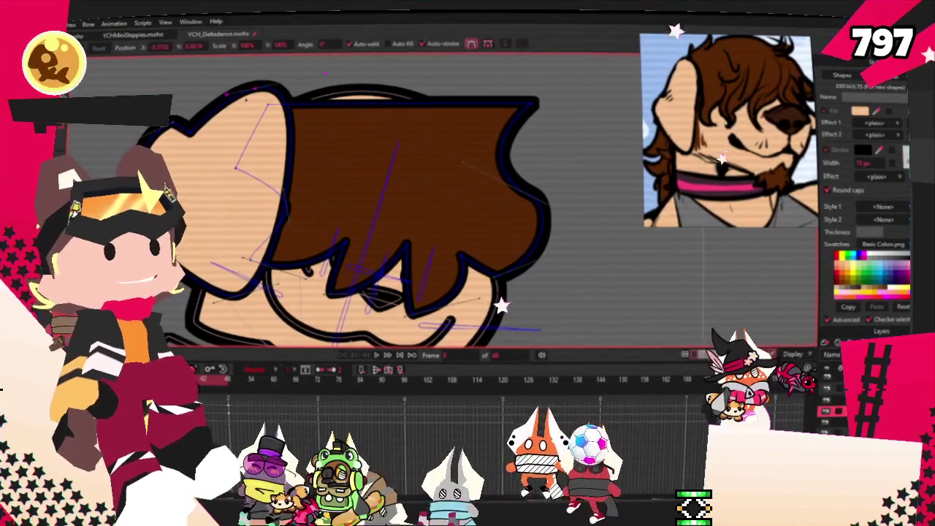
{"action": "left_click_drag", "start_coordinate": [191, 134], "coordinate": [186, 128]}
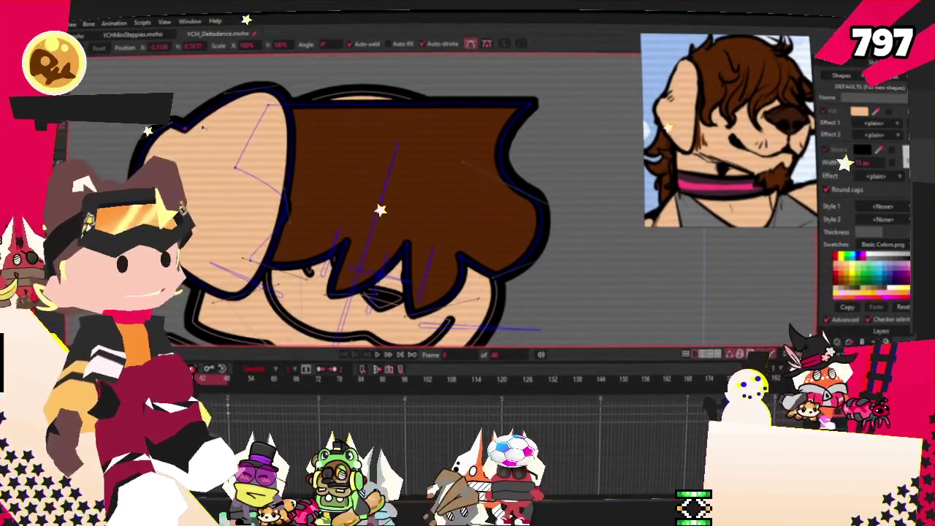
{"action": "scroll", "coordinate": [202, 128], "scroll_direction": "down", "scroll_amount": 2}
{"action": "scroll", "coordinate": [202, 128], "scroll_direction": "up", "scroll_amount": 2}
{"action": "scroll", "coordinate": [198, 111], "scroll_direction": "down", "scroll_amount": 1}
{"action": "scroll", "coordinate": [307, 234], "scroll_direction": "up", "scroll_amount": 2}
{"action": "scroll", "coordinate": [307, 234], "scroll_direction": "down", "scroll_amount": 1}
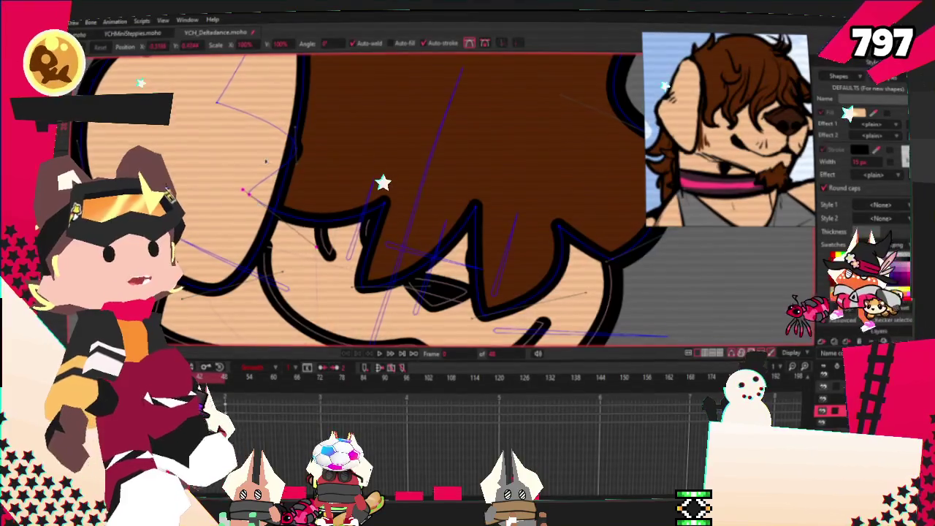
{"action": "scroll", "coordinate": [263, 169], "scroll_direction": "down", "scroll_amount": 2}
{"action": "scroll", "coordinate": [260, 292], "scroll_direction": "up", "scroll_amount": 2}
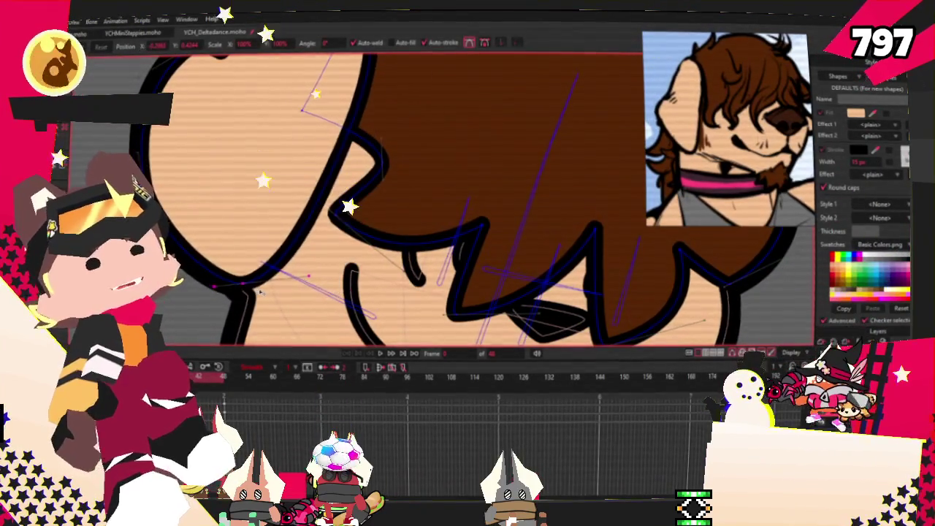
{"action": "scroll", "coordinate": [259, 292], "scroll_direction": "down", "scroll_amount": 2}
{"action": "scroll", "coordinate": [307, 220], "scroll_direction": "up", "scroll_amount": 1}
{"action": "scroll", "coordinate": [350, 147], "scroll_direction": "down", "scroll_amount": 1}
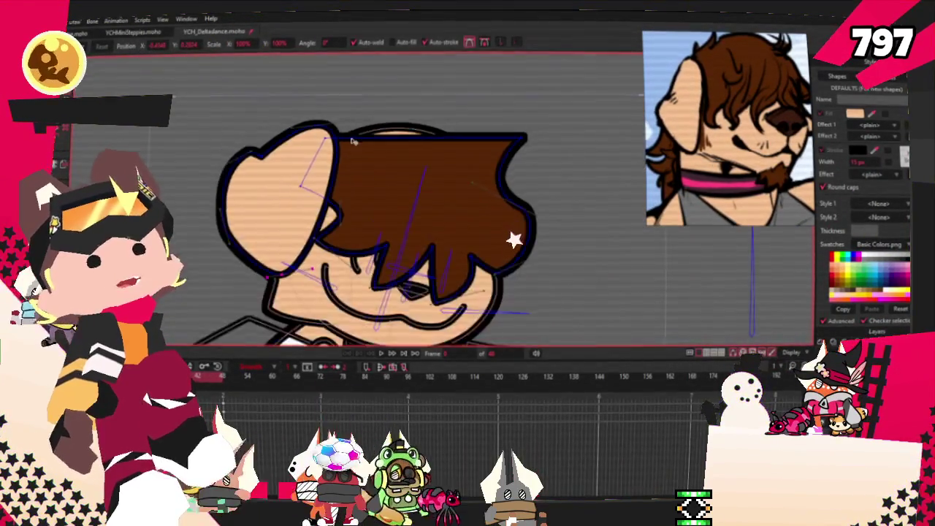
Pull two new spikes up from the top edge of the brown hair.
{"action": "scroll", "coordinate": [349, 147], "scroll_direction": "up", "scroll_amount": 2}
{"action": "scroll", "coordinate": [349, 146], "scroll_direction": "down", "scroll_amount": 2}
{"action": "scroll", "coordinate": [385, 168], "scroll_direction": "up", "scroll_amount": 2}
{"action": "key", "text": "a"}
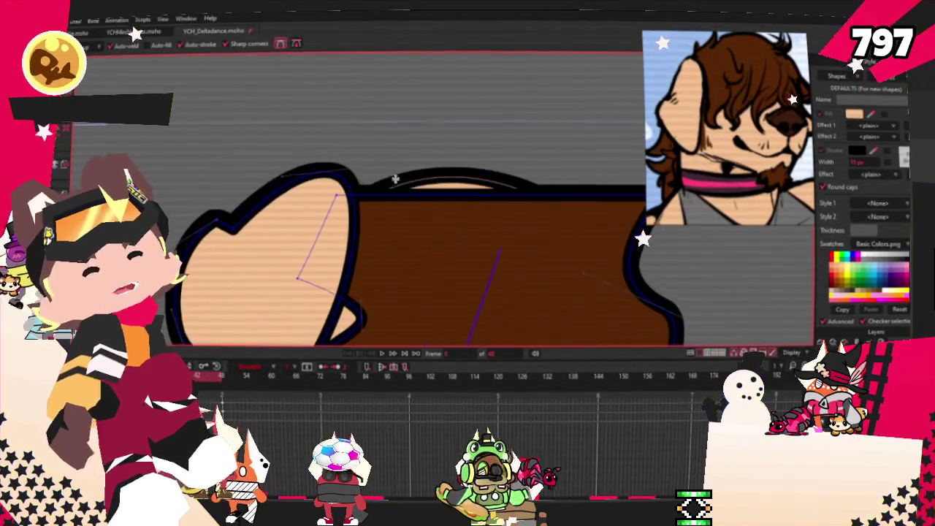
{"action": "left_click_drag", "start_coordinate": [393, 191], "coordinate": [387, 113]}
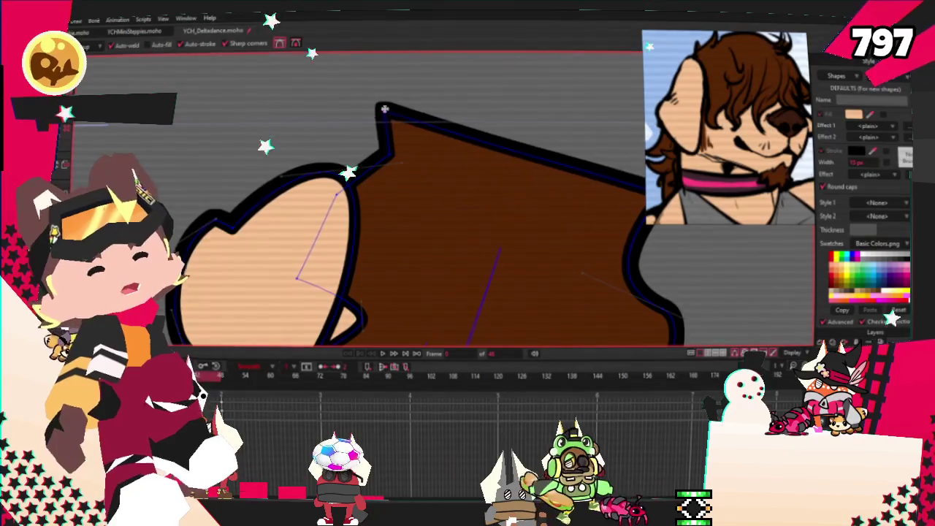
{"action": "left_click_drag", "start_coordinate": [528, 170], "coordinate": [531, 136]}
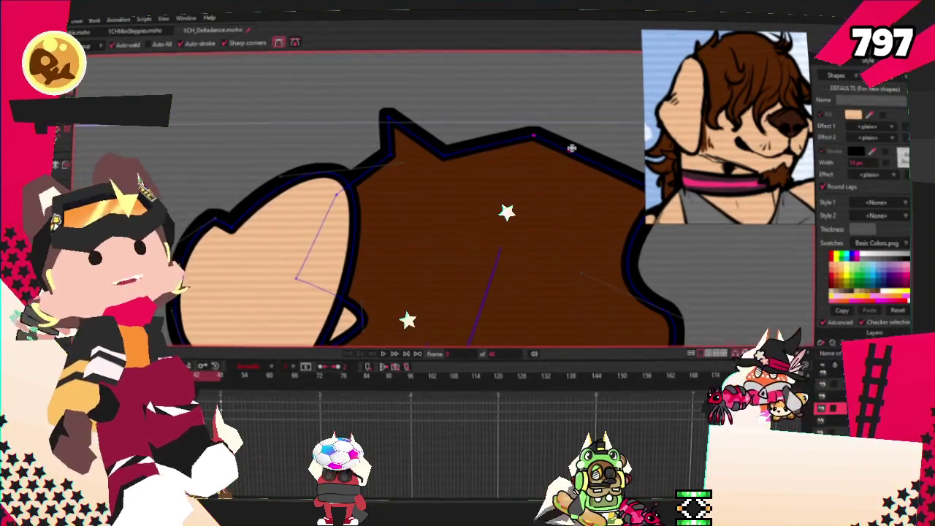
Curve the hair's top edge into a rounded bump and move its top-left corner point inward.
{"action": "scroll", "coordinate": [538, 168], "scroll_direction": "down", "scroll_amount": 2}
{"action": "key", "text": "c"}
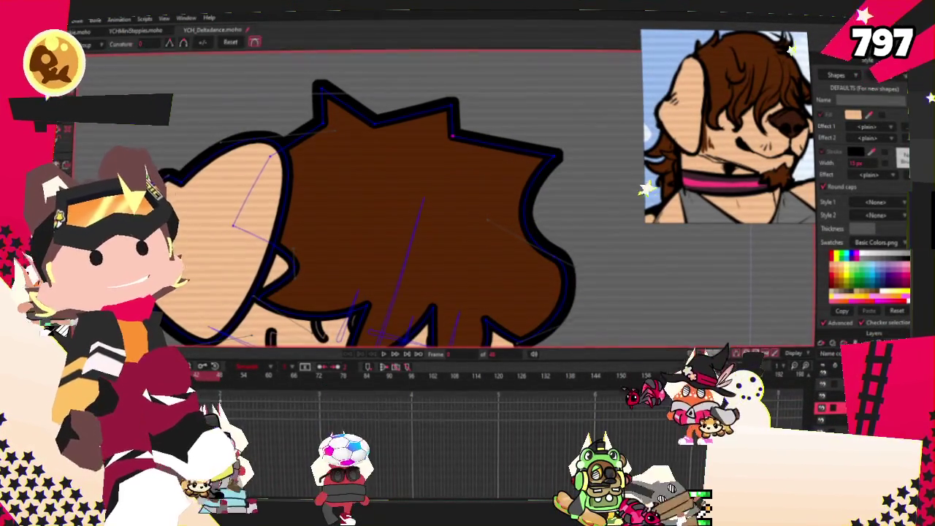
{"action": "scroll", "coordinate": [393, 126], "scroll_direction": "up", "scroll_amount": 2}
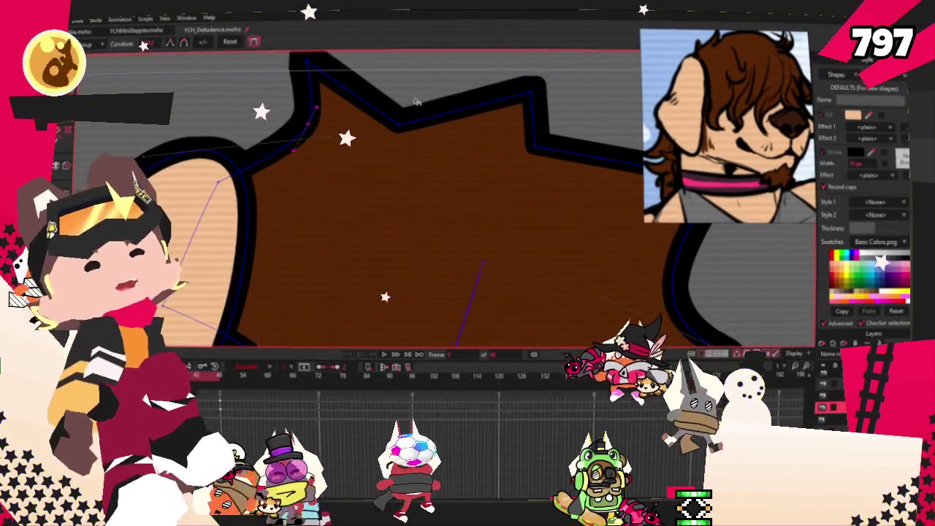
{"action": "scroll", "coordinate": [322, 88], "scroll_direction": "up", "scroll_amount": 1}
{"action": "left_click_drag", "start_coordinate": [369, 146], "coordinate": [423, 126]}
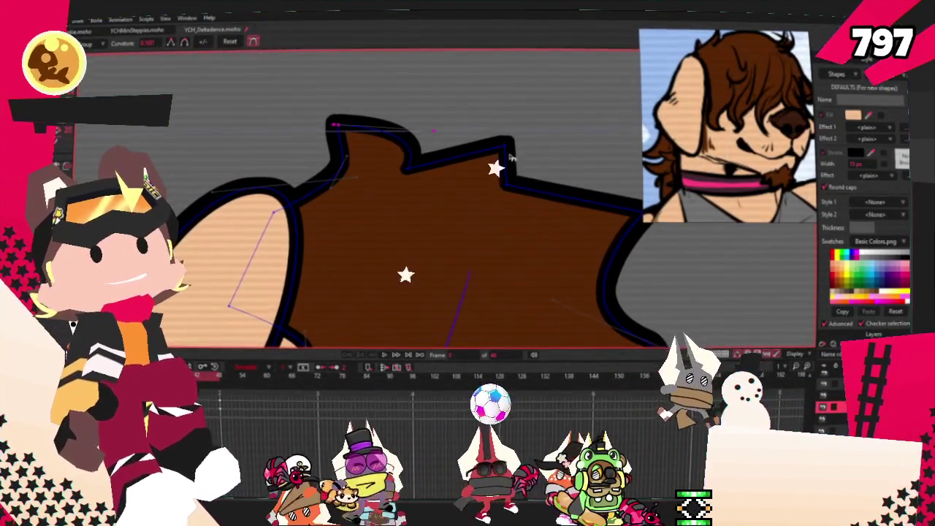
{"action": "scroll", "coordinate": [512, 225], "scroll_direction": "down", "scroll_amount": 1}
{"action": "scroll", "coordinate": [501, 272], "scroll_direction": "up", "scroll_amount": 1}
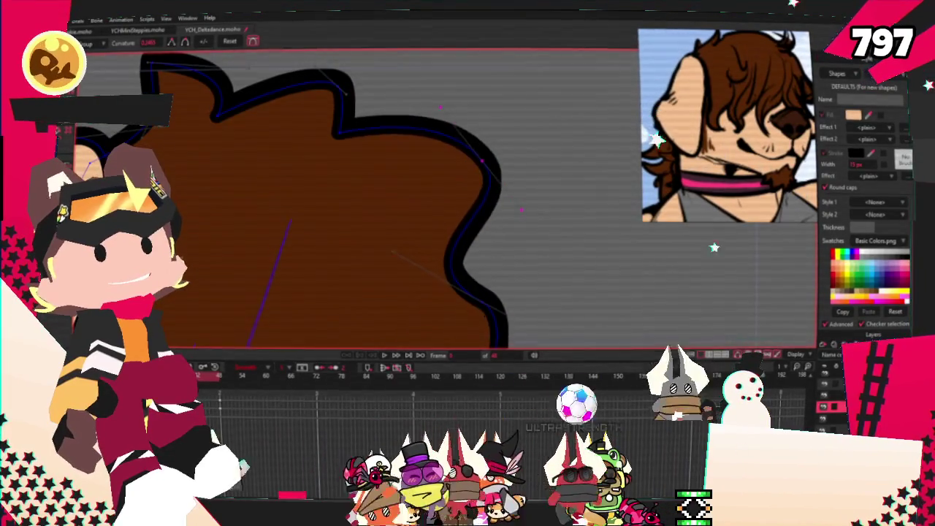
{"action": "scroll", "coordinate": [304, 162], "scroll_direction": "down", "scroll_amount": 2}
{"action": "scroll", "coordinate": [304, 162], "scroll_direction": "down", "scroll_amount": 1}
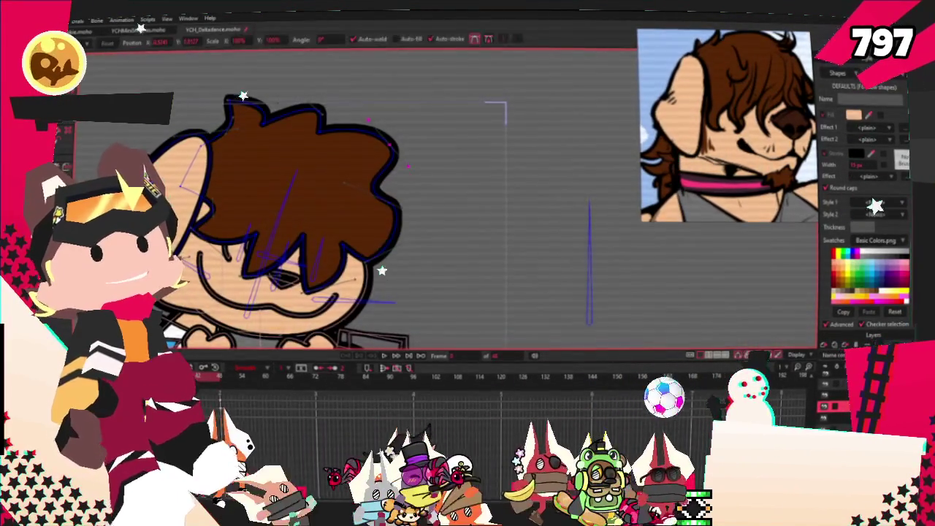
{"action": "scroll", "coordinate": [220, 116], "scroll_direction": "up", "scroll_amount": 3}
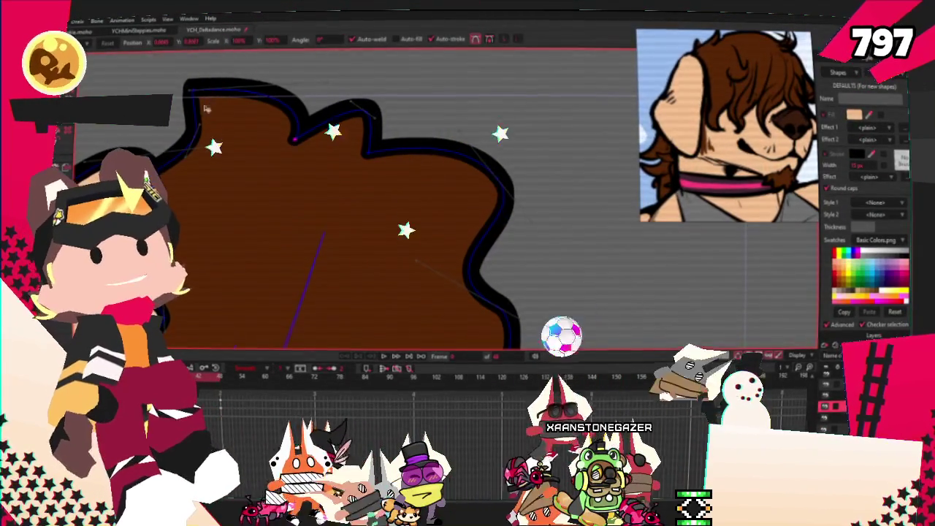
{"action": "left_click_drag", "start_coordinate": [208, 96], "coordinate": [210, 108]}
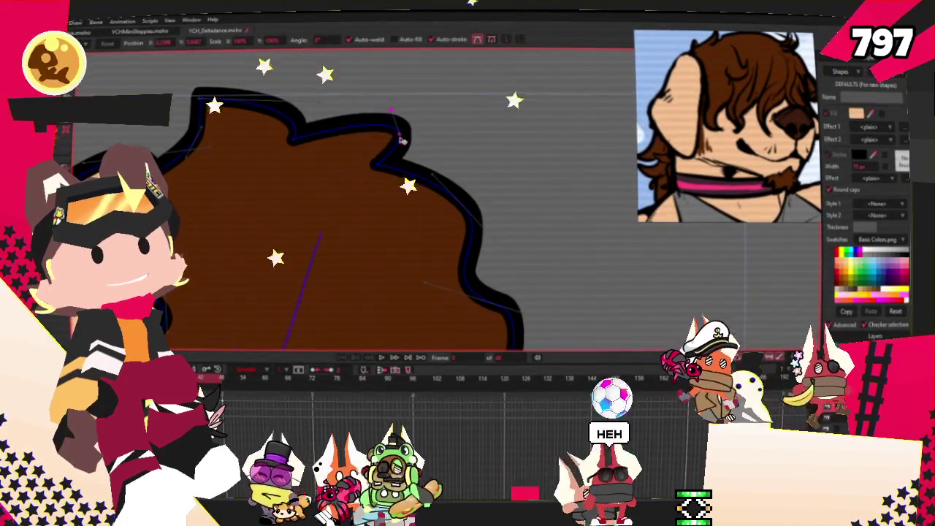
{"action": "scroll", "coordinate": [350, 111], "scroll_direction": "down", "scroll_amount": 3}
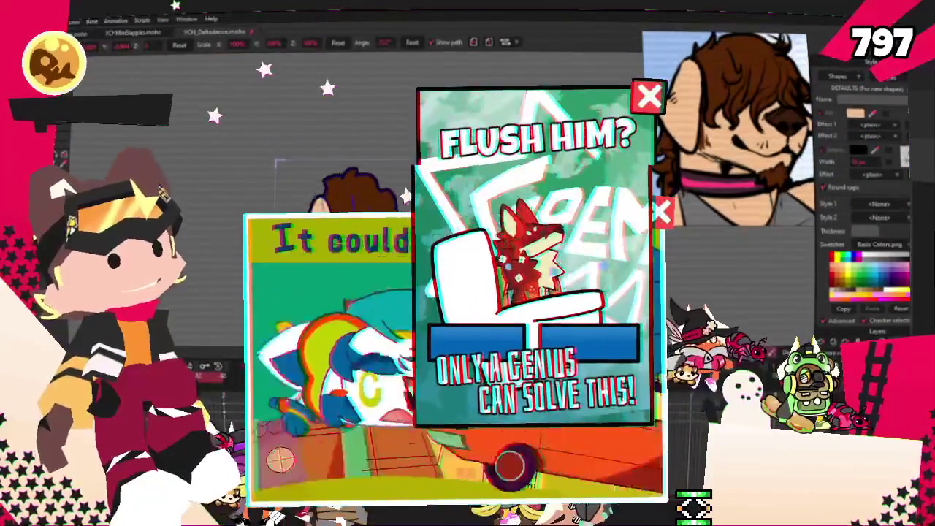
{"action": "scroll", "coordinate": [350, 167], "scroll_direction": "up", "scroll_amount": 3}
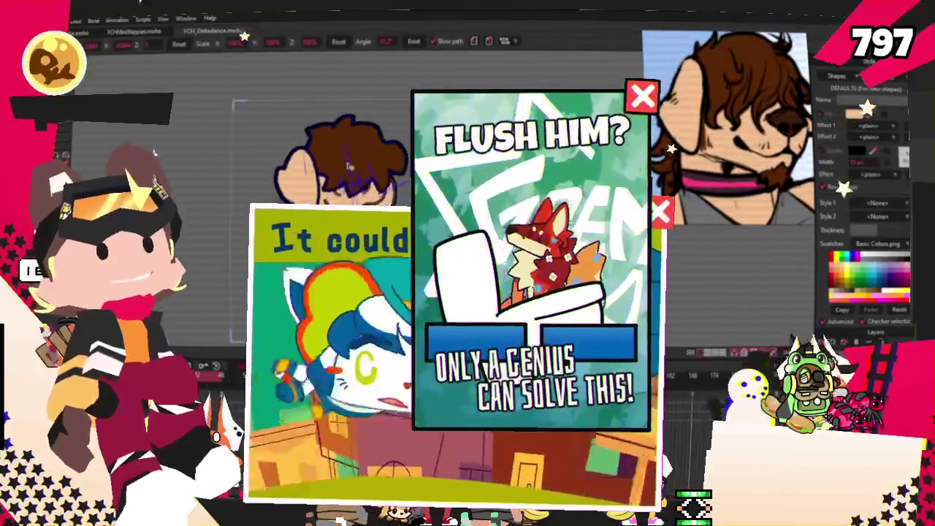
{"action": "scroll", "coordinate": [236, 319], "scroll_direction": "up", "scroll_amount": 2}
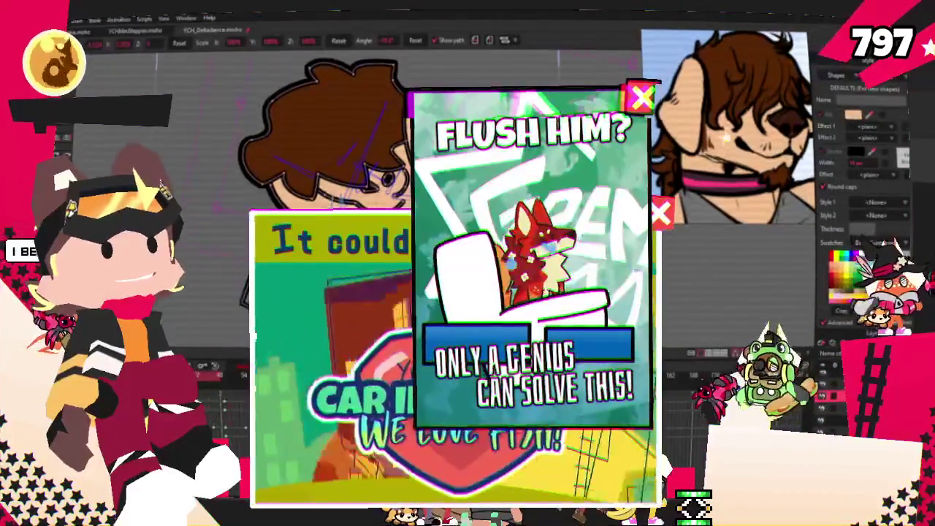
{"action": "scroll", "coordinate": [315, 183], "scroll_direction": "up", "scroll_amount": 3}
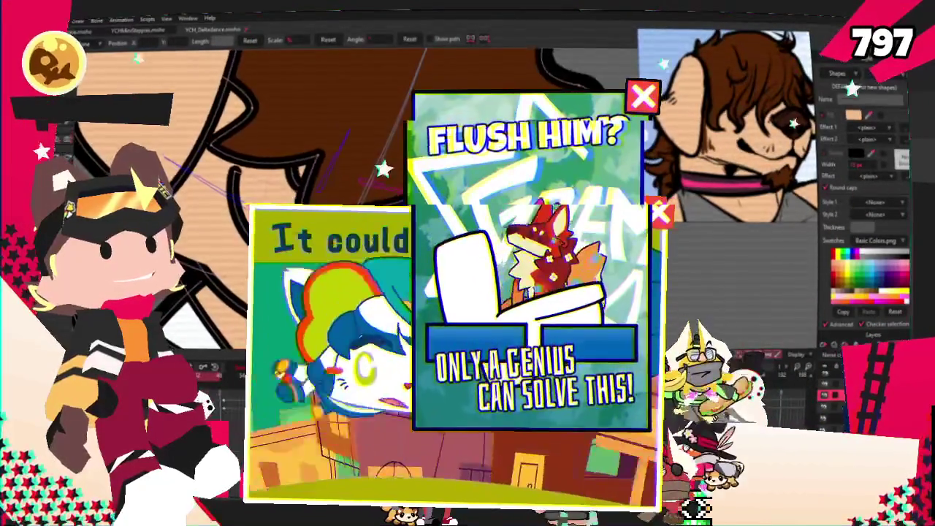
{"action": "scroll", "coordinate": [314, 183], "scroll_direction": "down", "scroll_amount": 2}
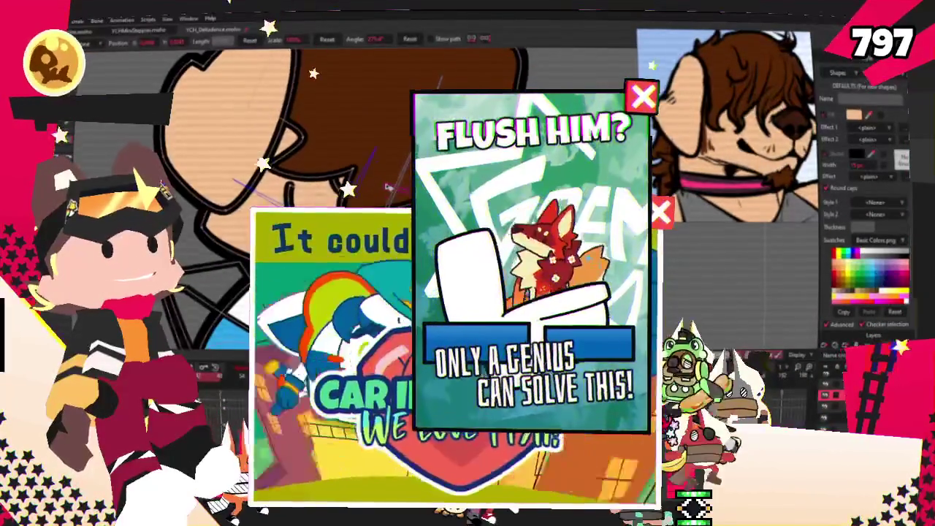
{"action": "scroll", "coordinate": [395, 192], "scroll_direction": "down", "scroll_amount": 3}
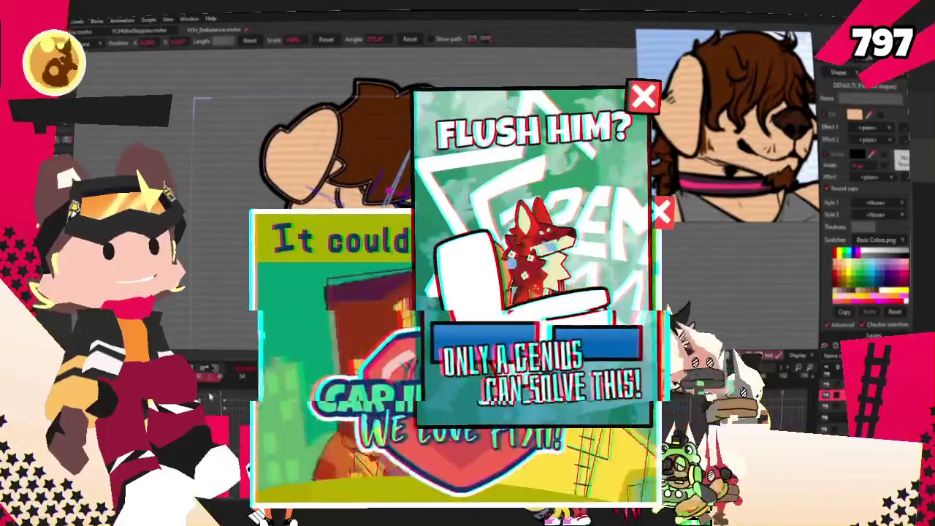
{"action": "scroll", "coordinate": [365, 197], "scroll_direction": "down", "scroll_amount": 2}
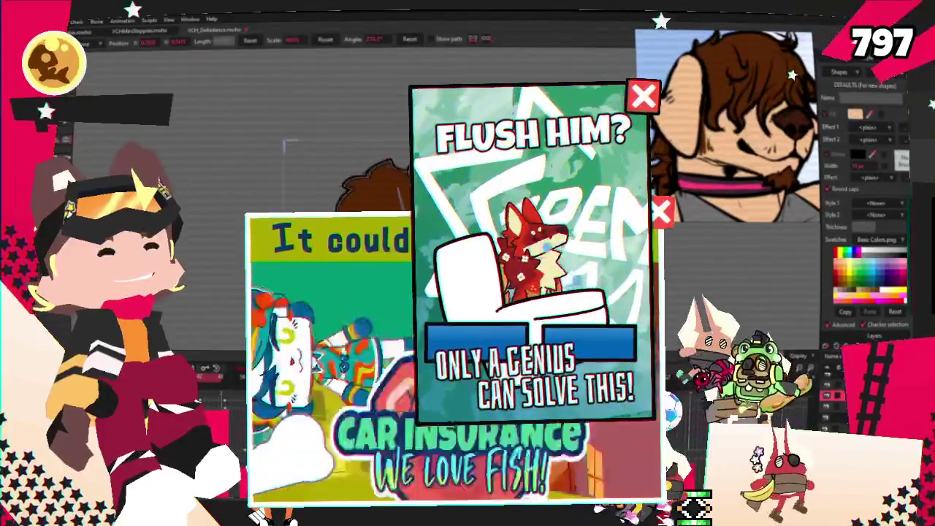
{"action": "scroll", "coordinate": [343, 146], "scroll_direction": "up", "scroll_amount": 2}
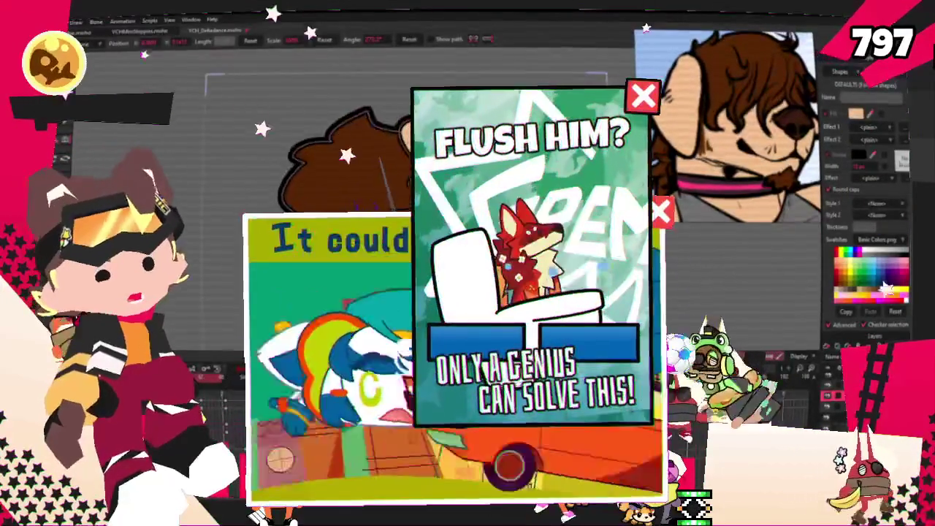
{"action": "scroll", "coordinate": [343, 146], "scroll_direction": "down", "scroll_amount": 4}
{"action": "scroll", "coordinate": [321, 132], "scroll_direction": "up", "scroll_amount": 2}
{"action": "scroll", "coordinate": [329, 143], "scroll_direction": "down", "scroll_amount": 2}
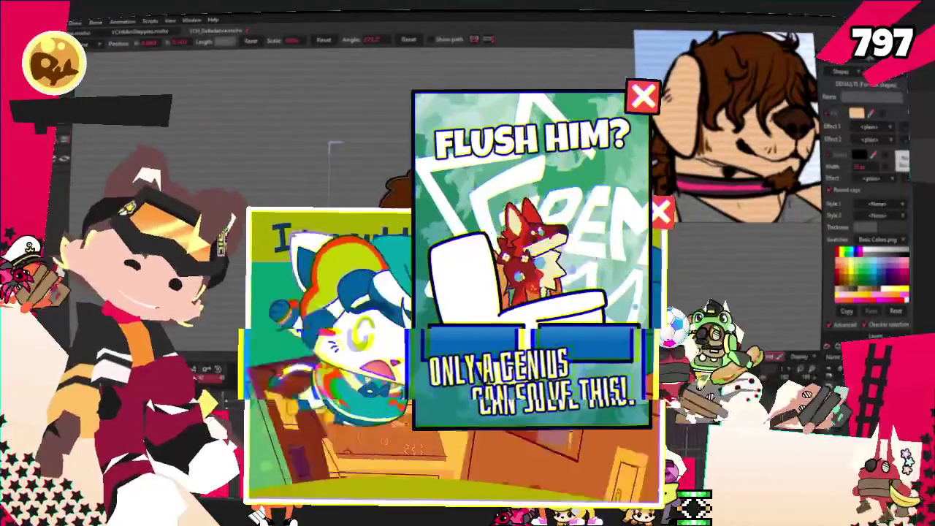
{"action": "scroll", "coordinate": [329, 147], "scroll_direction": "up", "scroll_amount": 2}
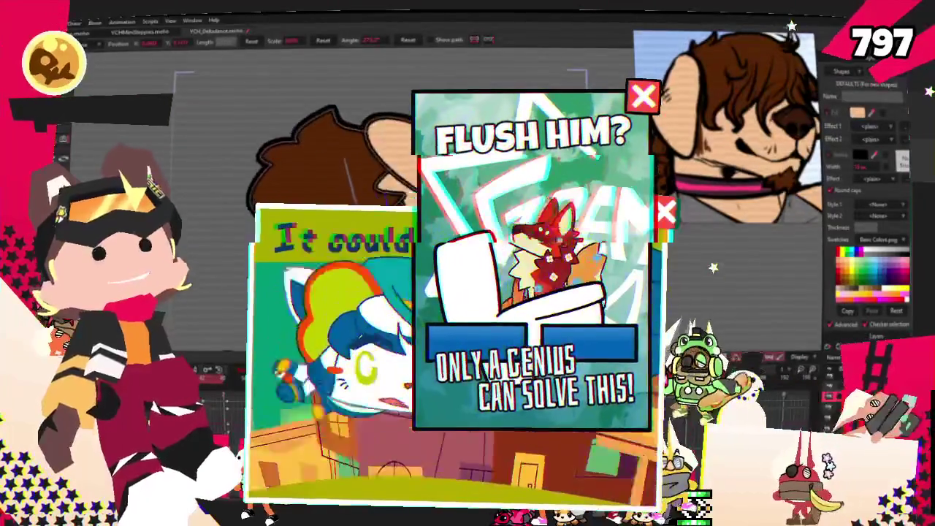
{"action": "scroll", "coordinate": [329, 146], "scroll_direction": "up", "scroll_amount": 1}
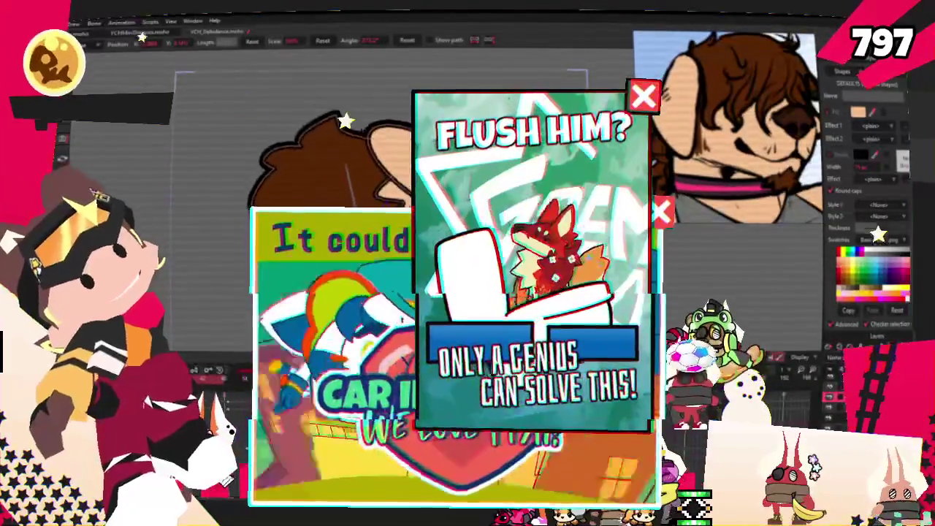
{"action": "scroll", "coordinate": [329, 147], "scroll_direction": "down", "scroll_amount": 1}
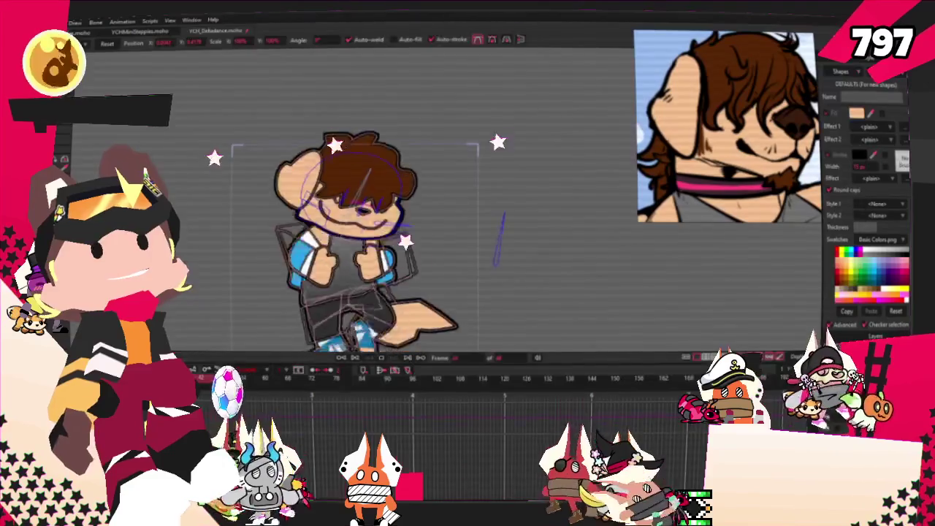
Zoom in on the dog's head to inspect the turned-head pose.
{"action": "scroll", "coordinate": [278, 271], "scroll_direction": "up", "scroll_amount": 5}
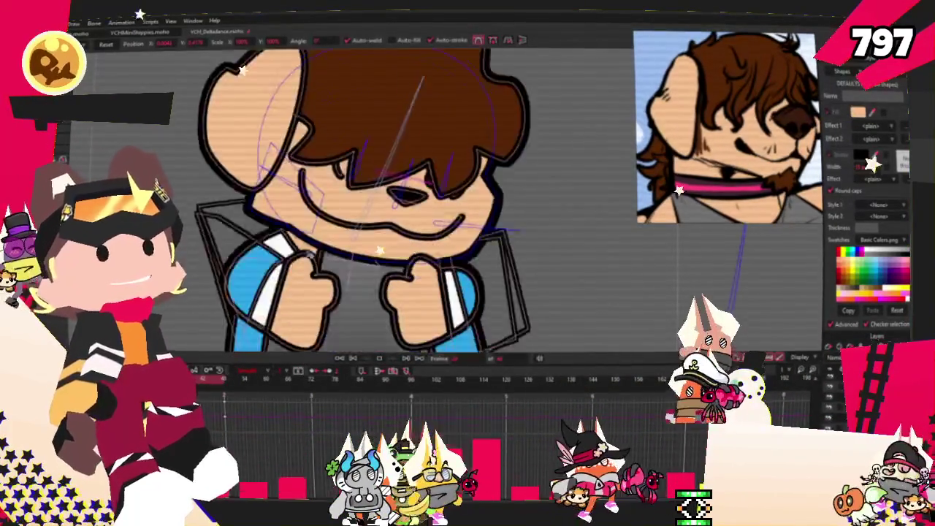
{"action": "scroll", "coordinate": [422, 248], "scroll_direction": "down", "scroll_amount": 5}
{"action": "scroll", "coordinate": [422, 248], "scroll_direction": "up", "scroll_amount": 3}
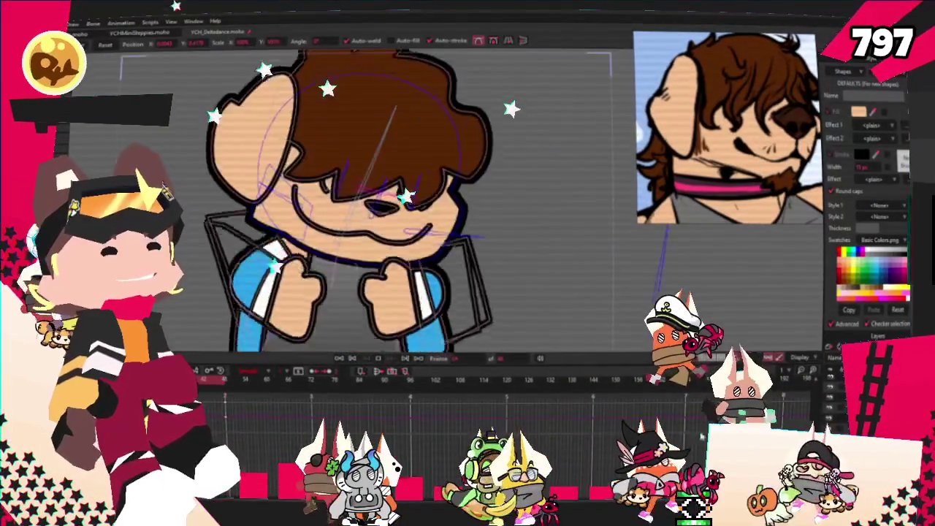
{"action": "scroll", "coordinate": [423, 248], "scroll_direction": "up", "scroll_amount": 2}
{"action": "scroll", "coordinate": [422, 248], "scroll_direction": "down", "scroll_amount": 2}
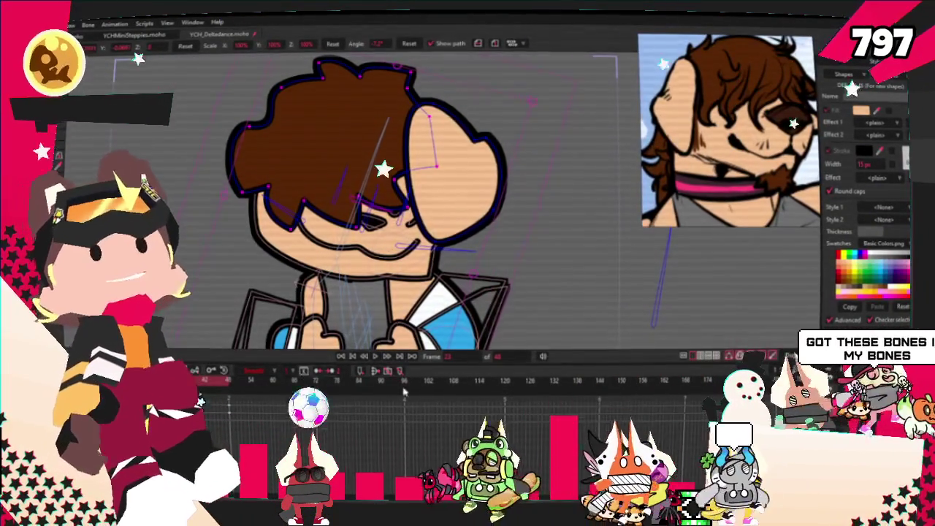
Play and stop the dance animation twice to review the head, hair and ear motion.
{"action": "left_click", "coordinate": [375, 357]}
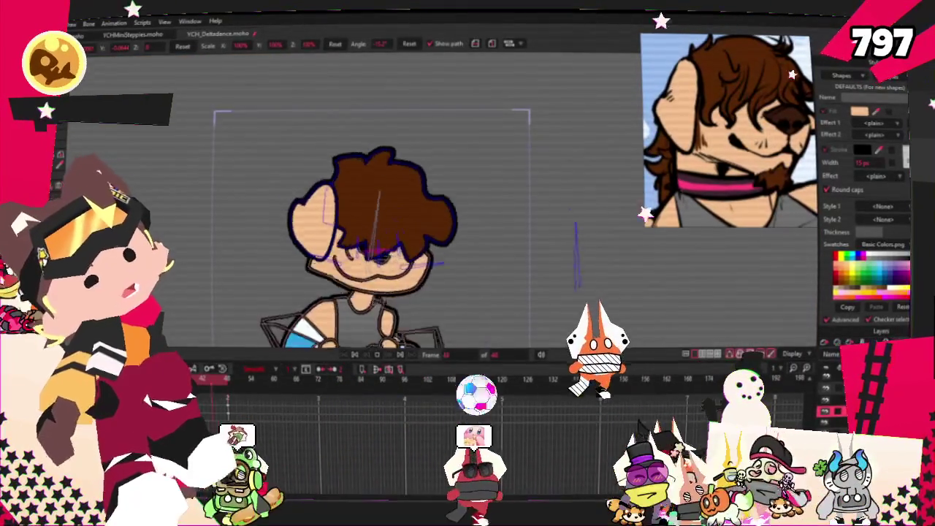
{"action": "left_click", "coordinate": [376, 354]}
{"action": "scroll", "coordinate": [394, 188], "scroll_direction": "up", "scroll_amount": 2}
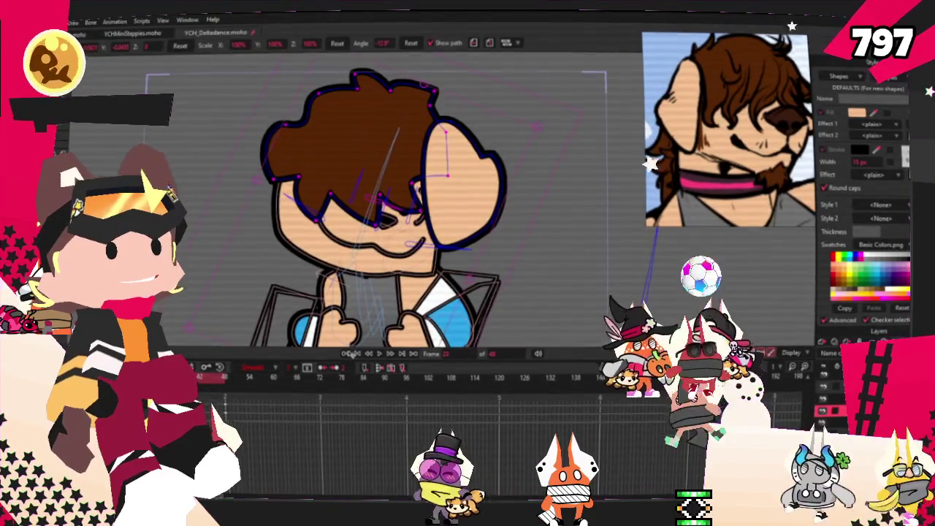
{"action": "left_click", "coordinate": [386, 354]}
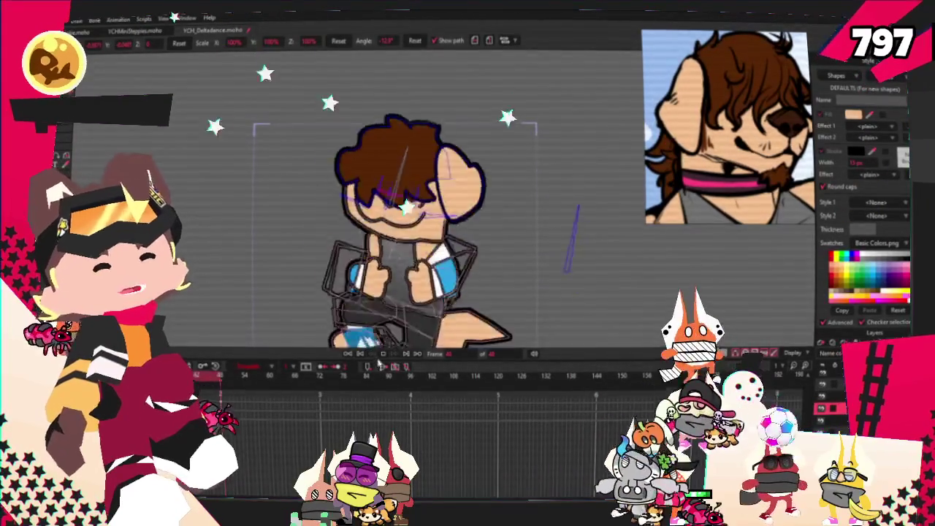
{"action": "left_click", "coordinate": [361, 355]}
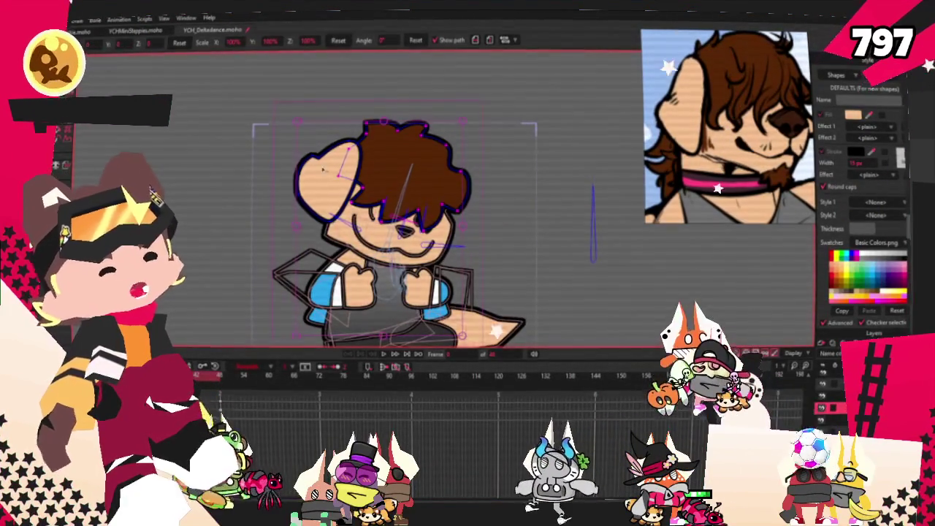
{"action": "scroll", "coordinate": [389, 186], "scroll_direction": "up", "scroll_amount": 3}
Inspect the ear rig with the Select Bone, Select Points and Bind Points tools while replaying the motion.
{"action": "key", "text": "z"}
{"action": "scroll", "coordinate": [528, 248], "scroll_direction": "down", "scroll_amount": 2}
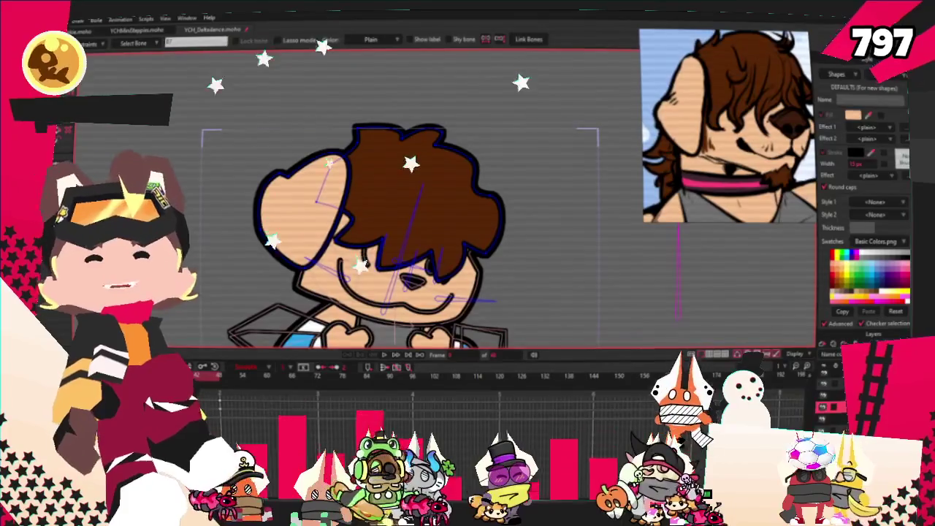
{"action": "key", "text": "g"}
{"action": "scroll", "coordinate": [410, 225], "scroll_direction": "down", "scroll_amount": 1}
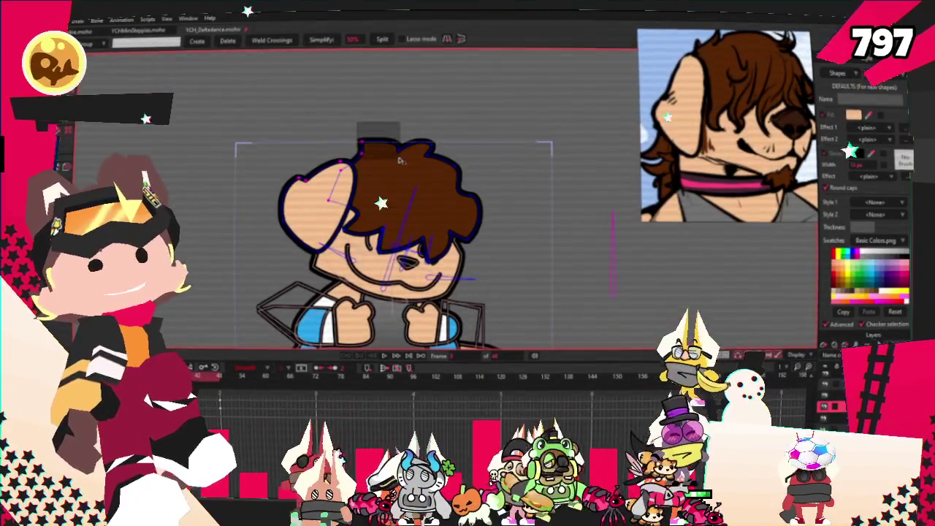
{"action": "key", "text": "i"}
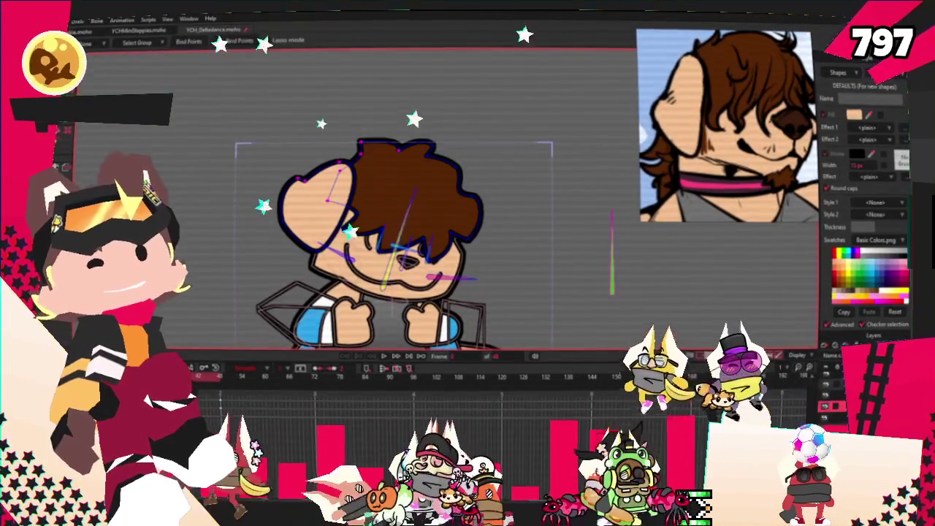
{"action": "scroll", "coordinate": [259, 176], "scroll_direction": "down", "scroll_amount": 1}
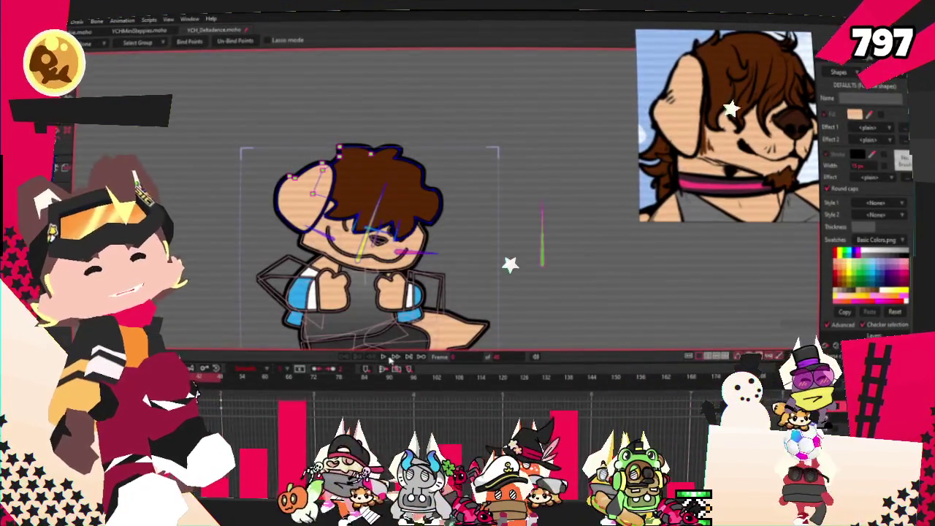
{"action": "key", "text": "g"}
{"action": "scroll", "coordinate": [366, 234], "scroll_direction": "up", "scroll_amount": 1}
{"action": "key", "text": "space"}
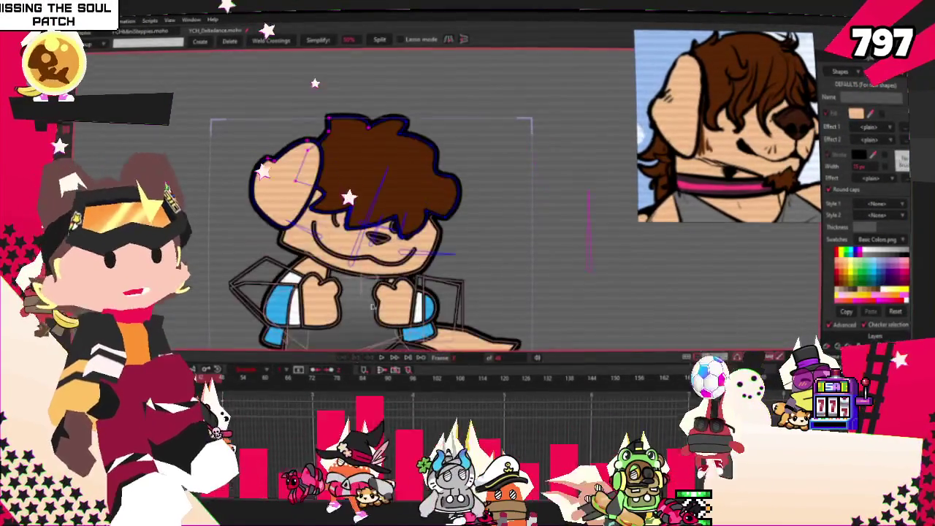
{"action": "scroll", "coordinate": [363, 333], "scroll_direction": "up", "scroll_amount": 1}
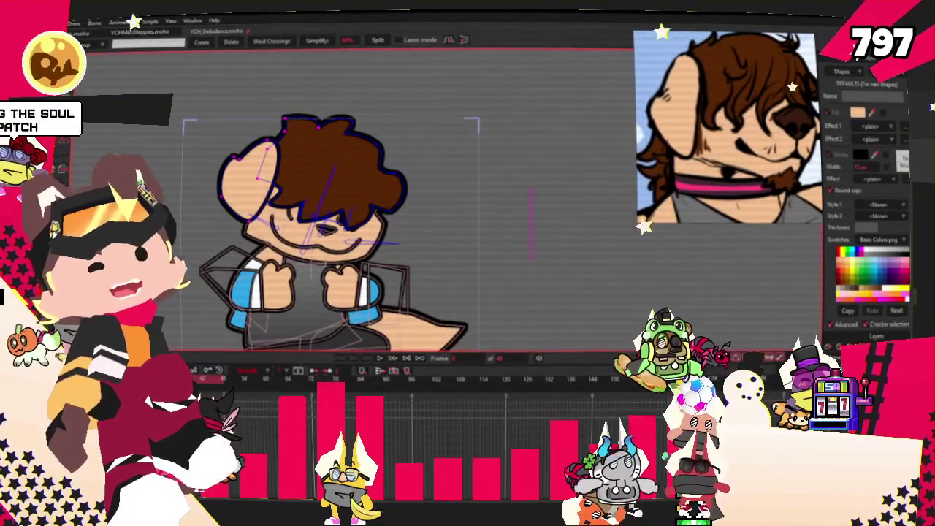
{"action": "key", "text": "g"}
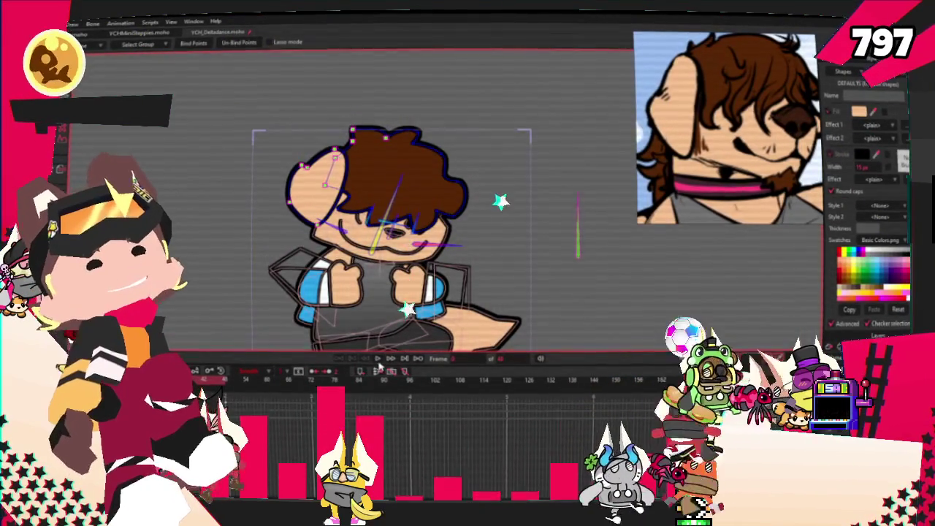
{"action": "key", "text": "g"}
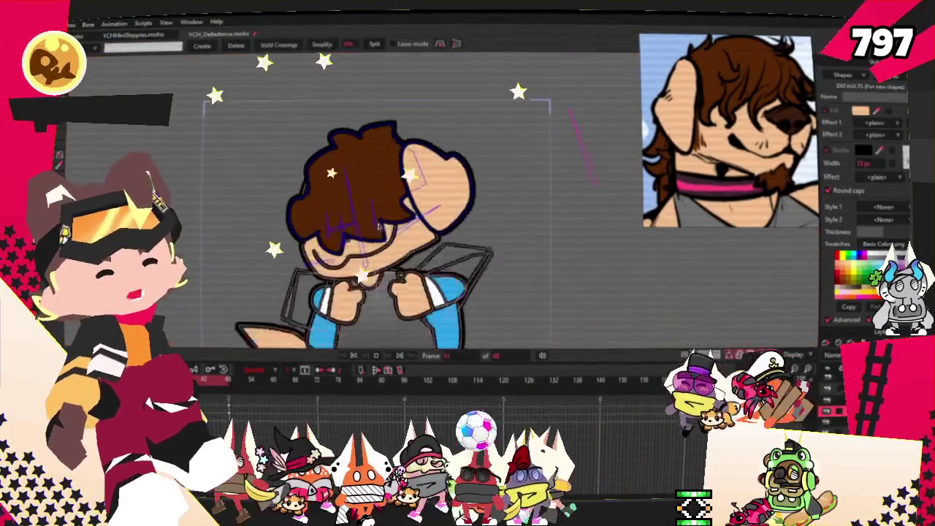
Rotate the head layer and shift it up-left at frame 1.
{"action": "scroll", "coordinate": [378, 226], "scroll_direction": "down", "scroll_amount": 2}
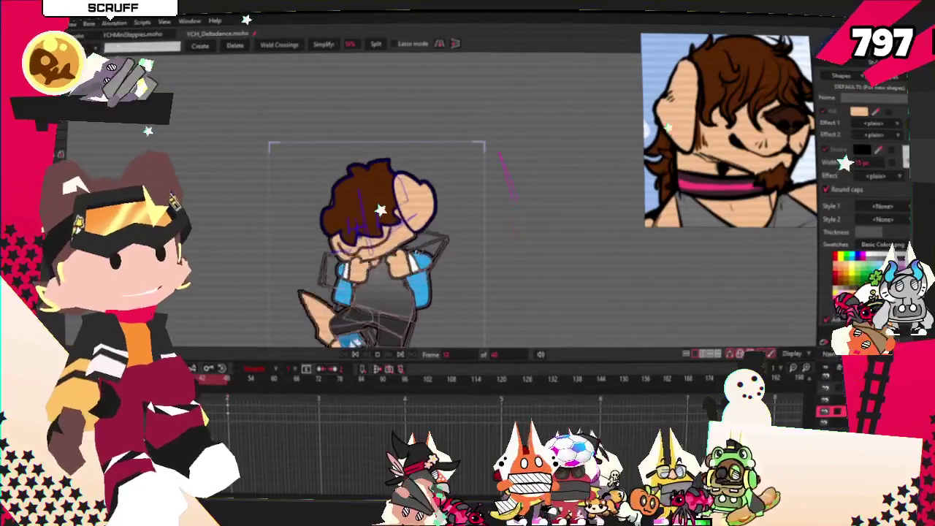
{"action": "scroll", "coordinate": [782, 181], "scroll_direction": "up", "scroll_amount": 3}
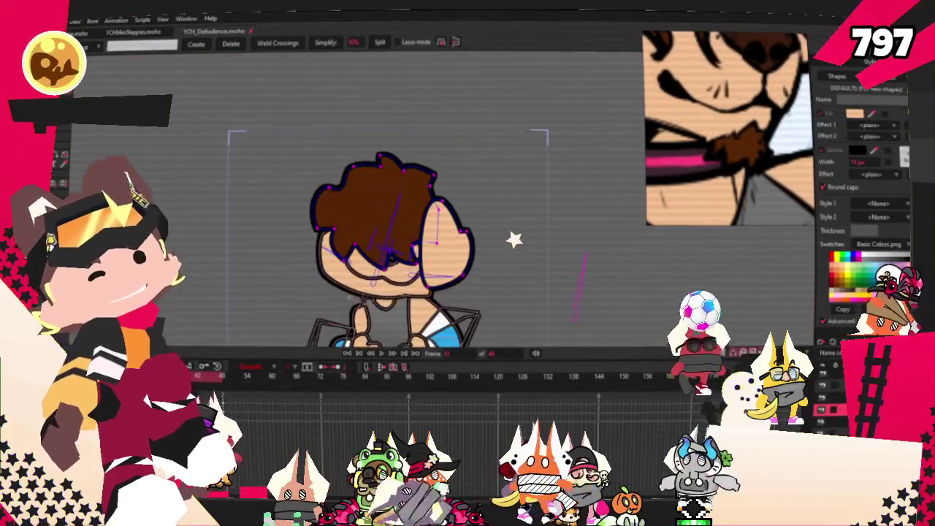
{"action": "key", "text": "m"}
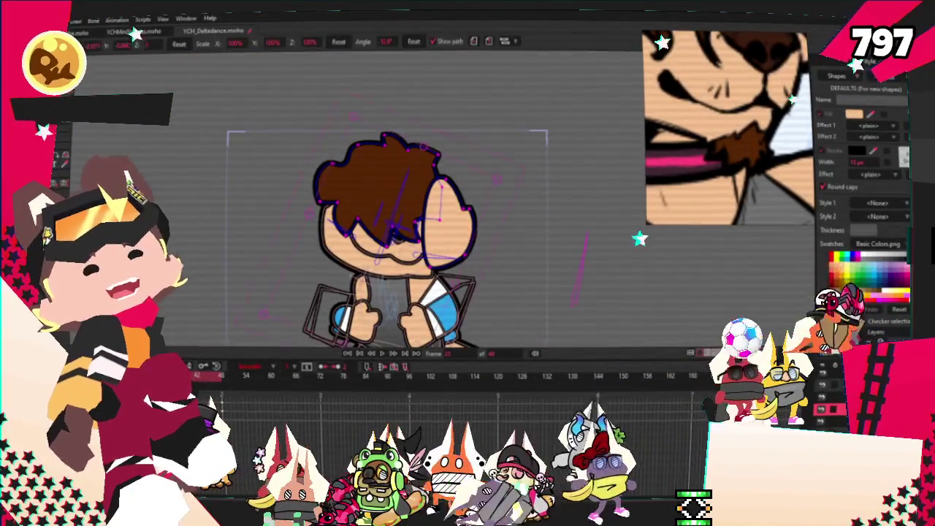
{"action": "scroll", "coordinate": [489, 239], "scroll_direction": "up", "scroll_amount": 2}
{"action": "mouse_move", "coordinate": [490, 239]}
{"action": "left_mouse_down"}
{"action": "mouse_move", "coordinate": [428, 223]}
{"action": "mouse_move", "coordinate": [505, 207]}
{"action": "left_mouse_up"}
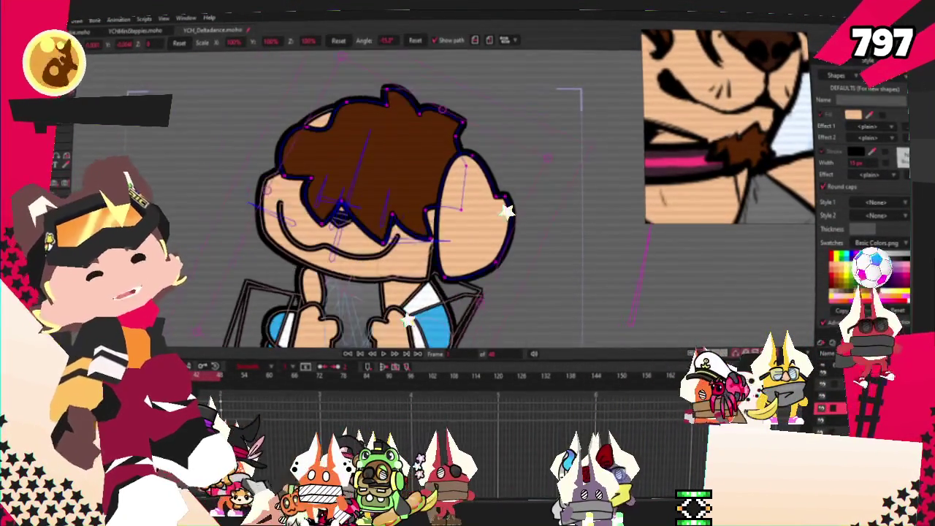
{"action": "left_click_drag", "start_coordinate": [533, 250], "coordinate": [503, 200]}
{"action": "left_click_drag", "start_coordinate": [420, 213], "coordinate": [472, 230]}
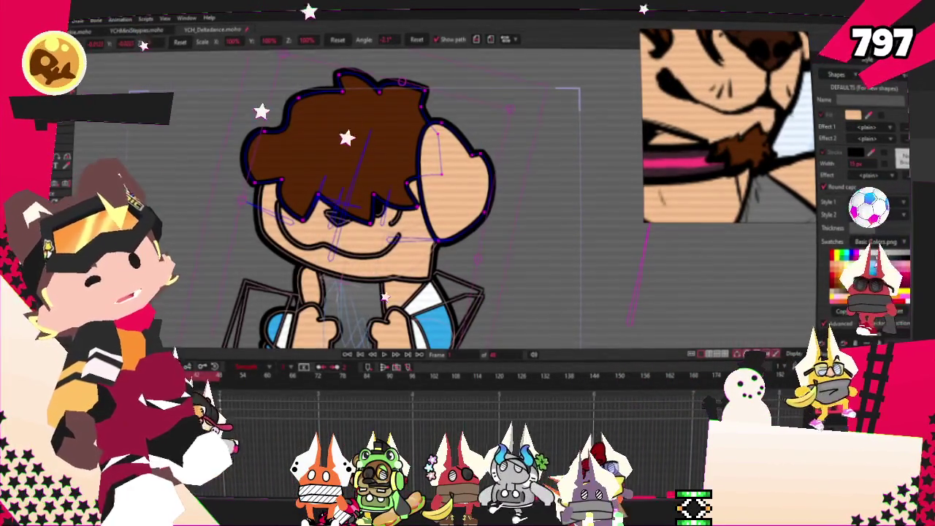
Move the head left and tilt it at frame 48, then preview the animation.
{"action": "left_click", "coordinate": [221, 377]}
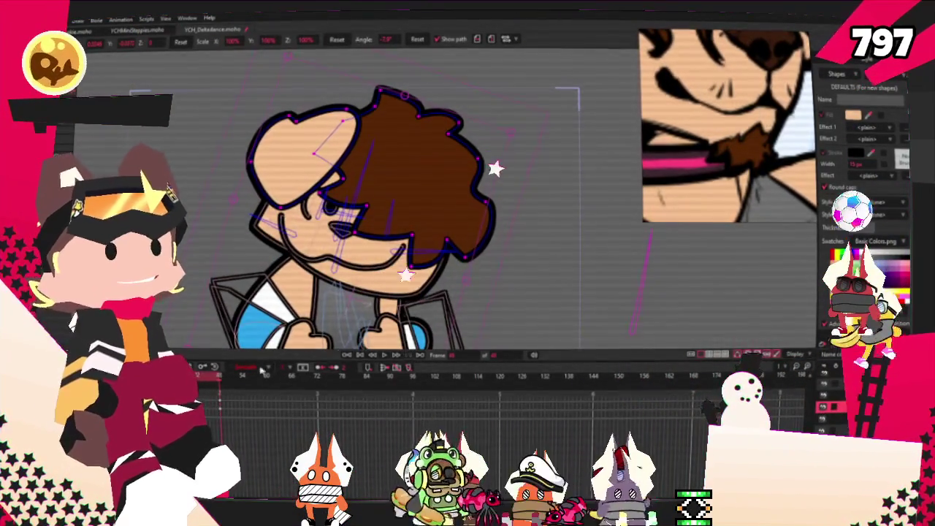
{"action": "mouse_move", "coordinate": [532, 251]}
{"action": "left_mouse_down"}
{"action": "mouse_move", "coordinate": [484, 221]}
{"action": "mouse_move", "coordinate": [421, 217]}
{"action": "left_mouse_up"}
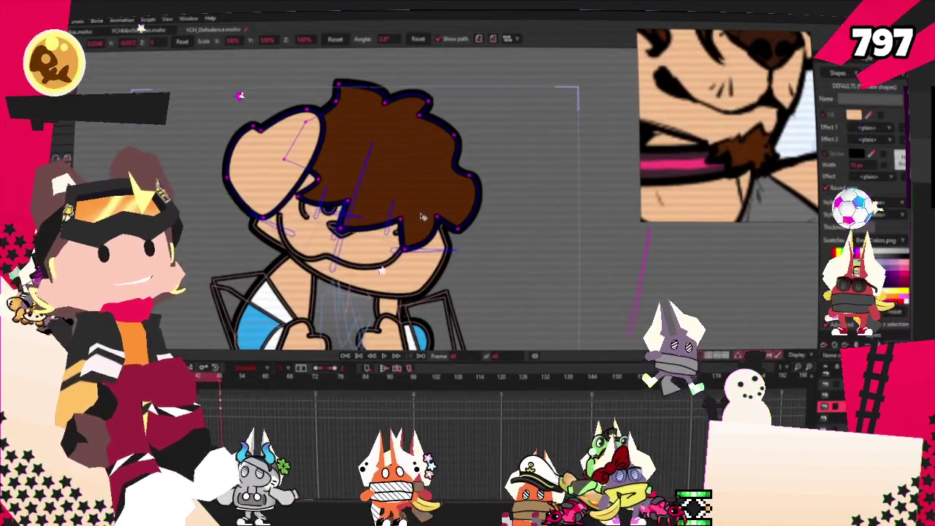
{"action": "mouse_move", "coordinate": [318, 93]}
{"action": "left_mouse_down"}
{"action": "mouse_move", "coordinate": [479, 206]}
{"action": "mouse_move", "coordinate": [408, 214]}
{"action": "left_mouse_up"}
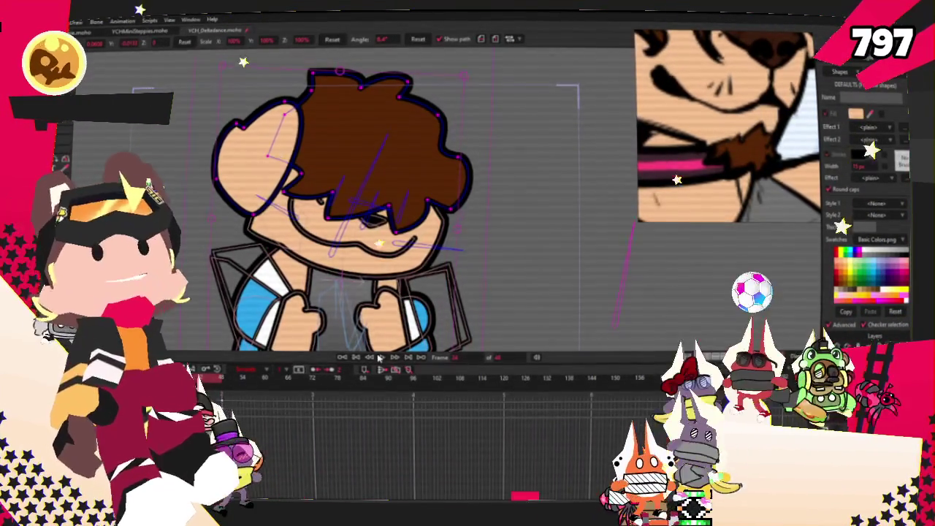
{"action": "left_click", "coordinate": [379, 357]}
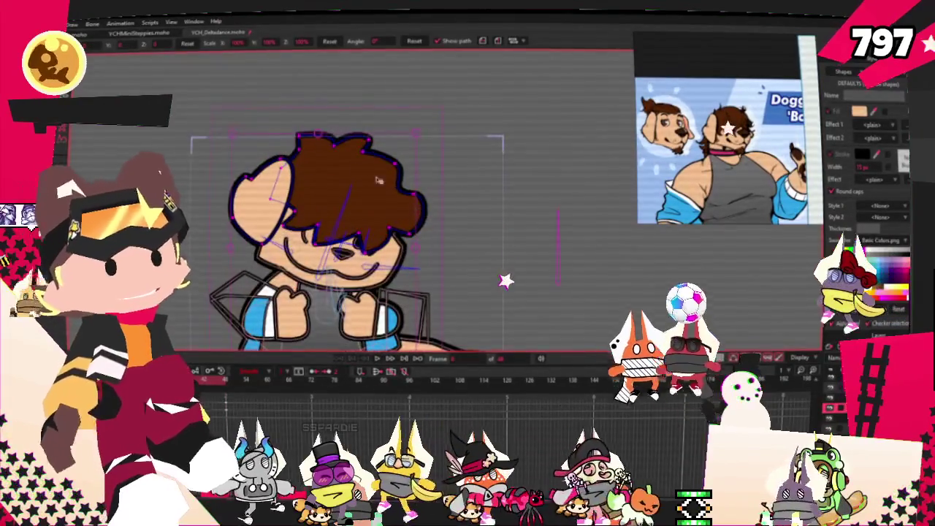
{"action": "key", "text": "g"}
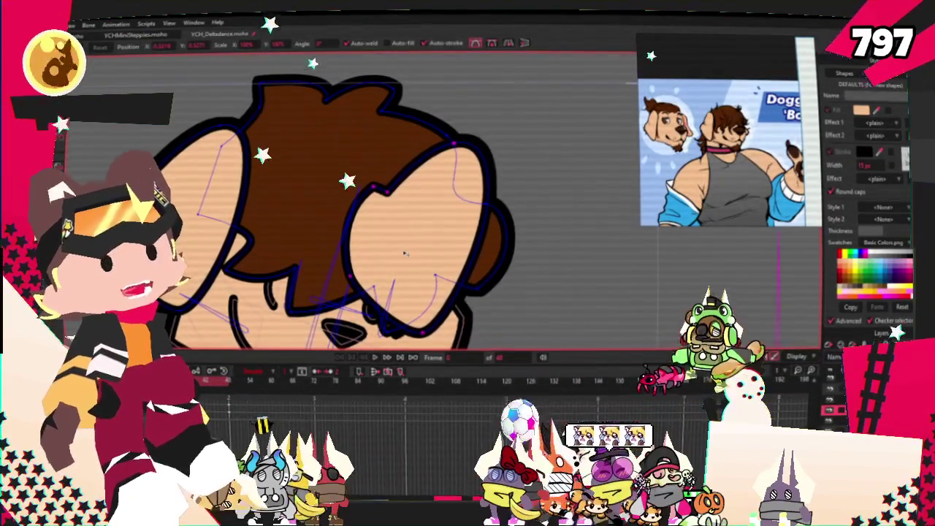
{"action": "key", "text": "q"}
{"action": "left_click", "coordinate": [411, 210]}
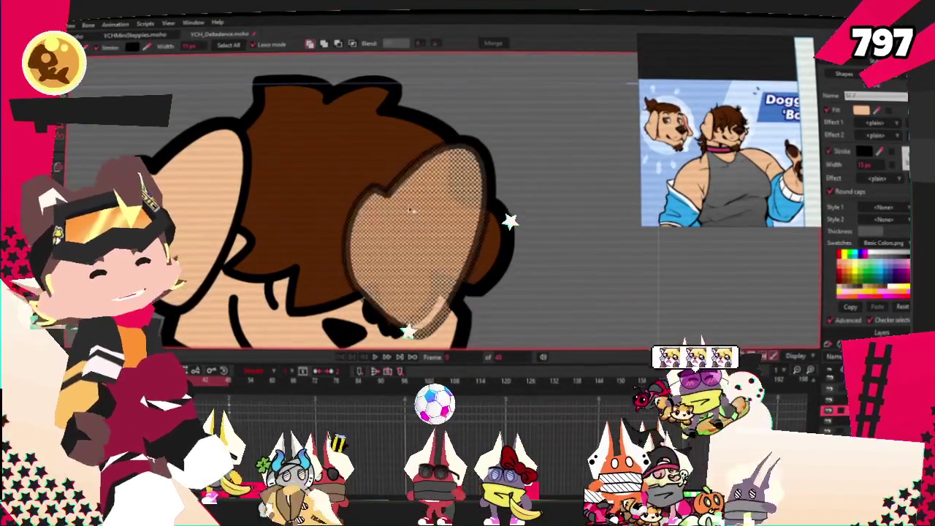
{"action": "key", "text": "Down"}
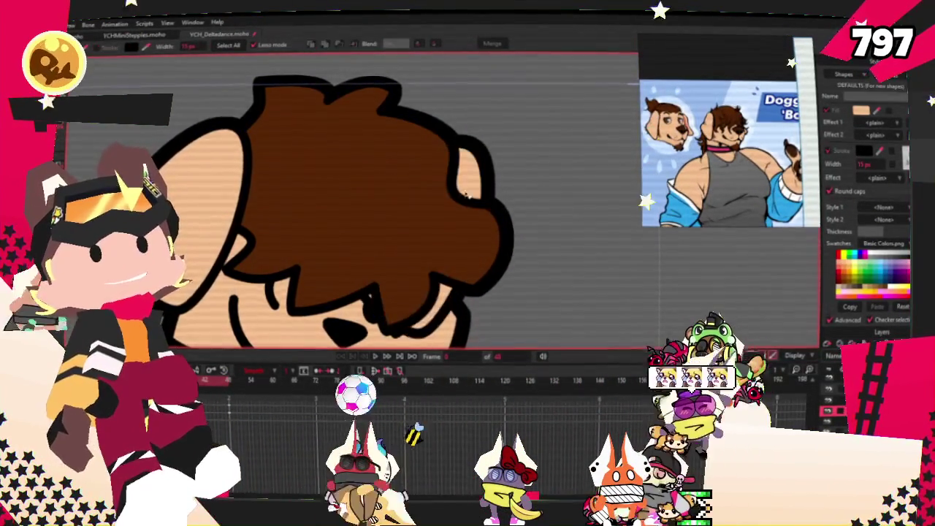
{"action": "key", "text": "u"}
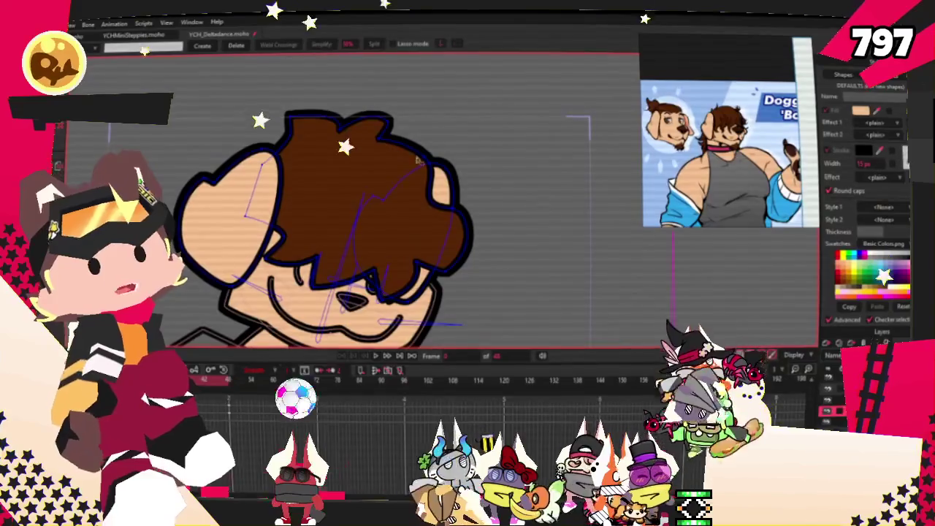
{"action": "left_click", "coordinate": [406, 280]}
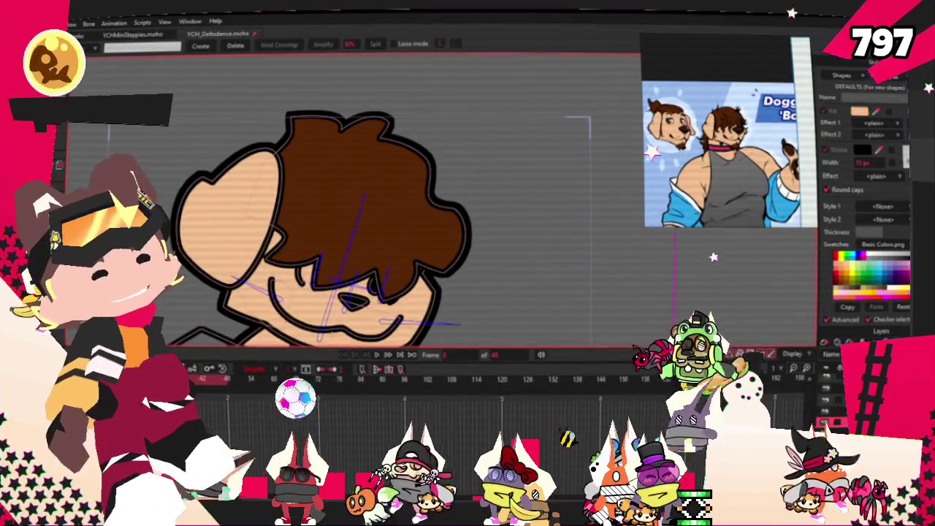
{"action": "key", "text": "t"}
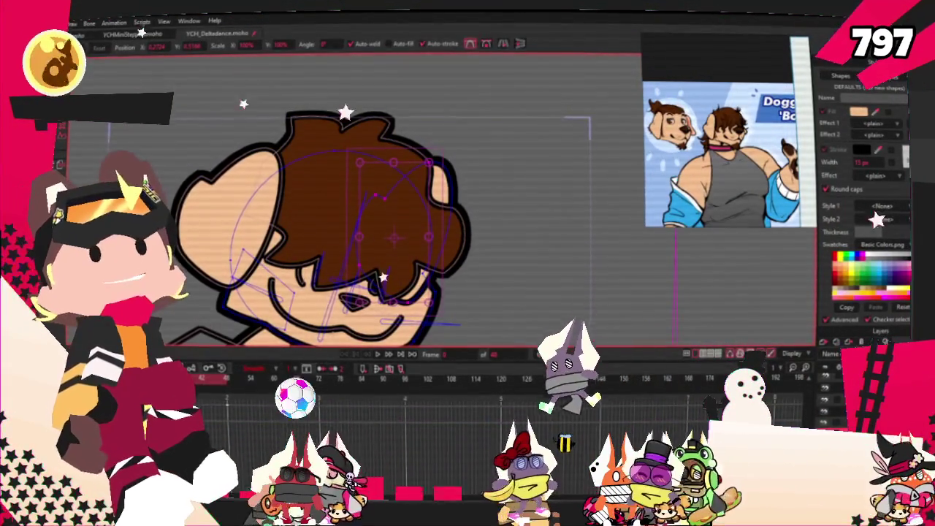
{"action": "key", "text": "p"}
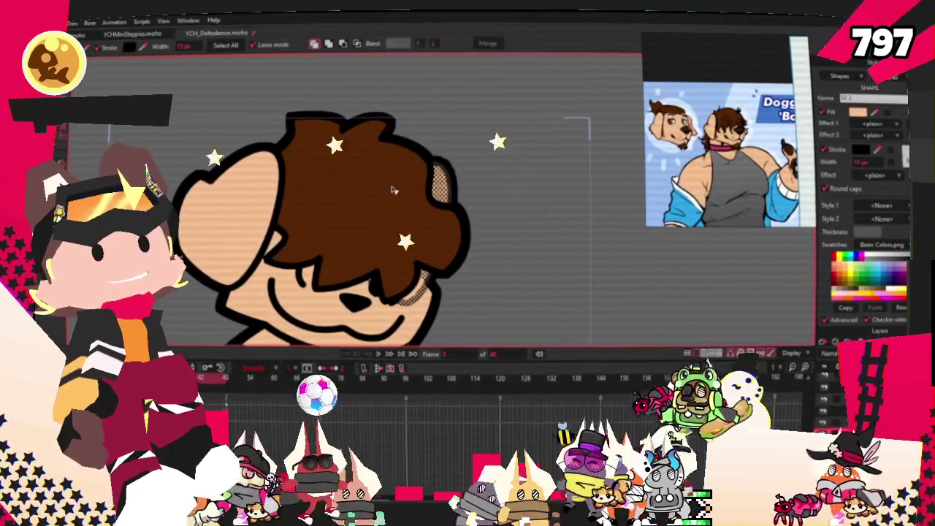
{"action": "left_click", "coordinate": [381, 352]}
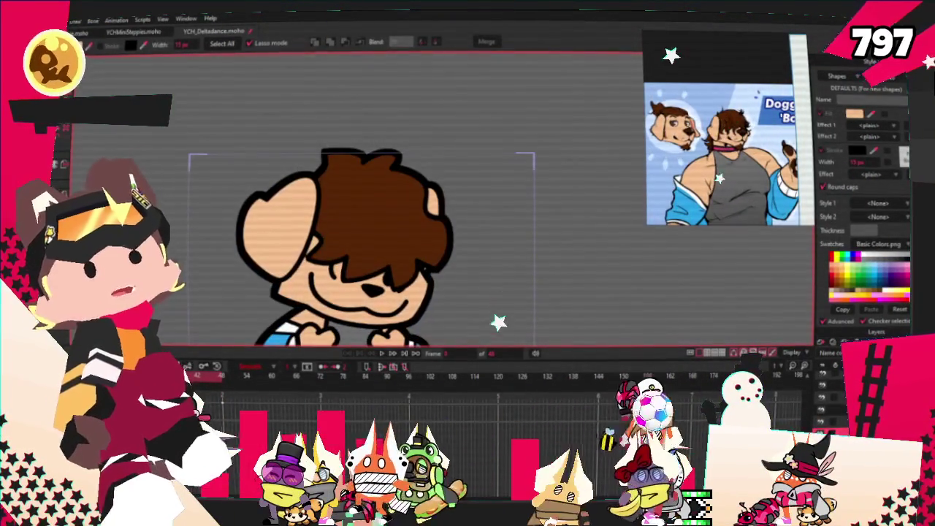
{"action": "key", "text": "t"}
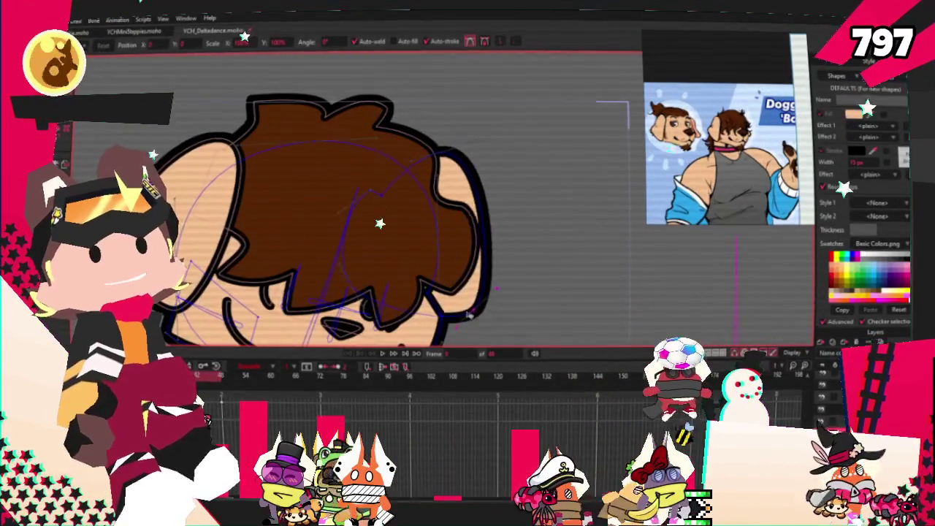
{"action": "key", "text": "ctrl+a"}
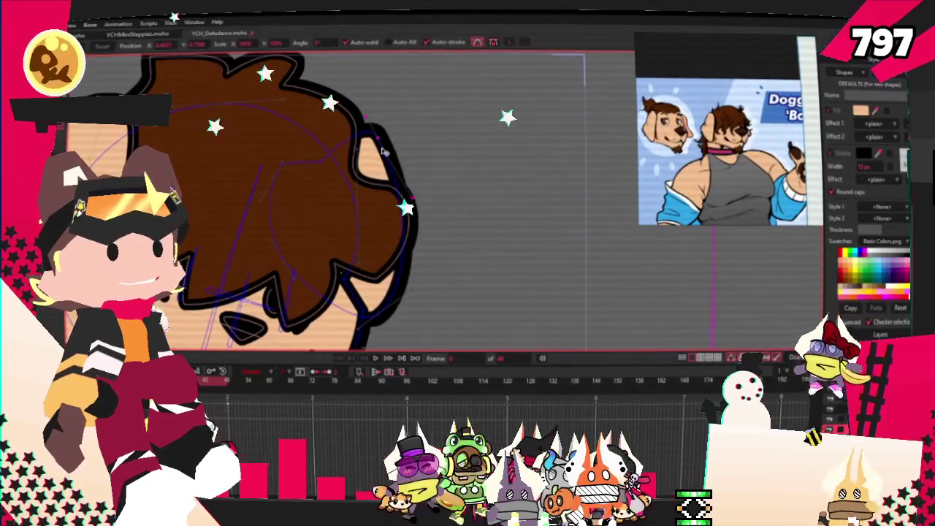
{"action": "left_click_drag", "start_coordinate": [383, 155], "coordinate": [391, 179]}
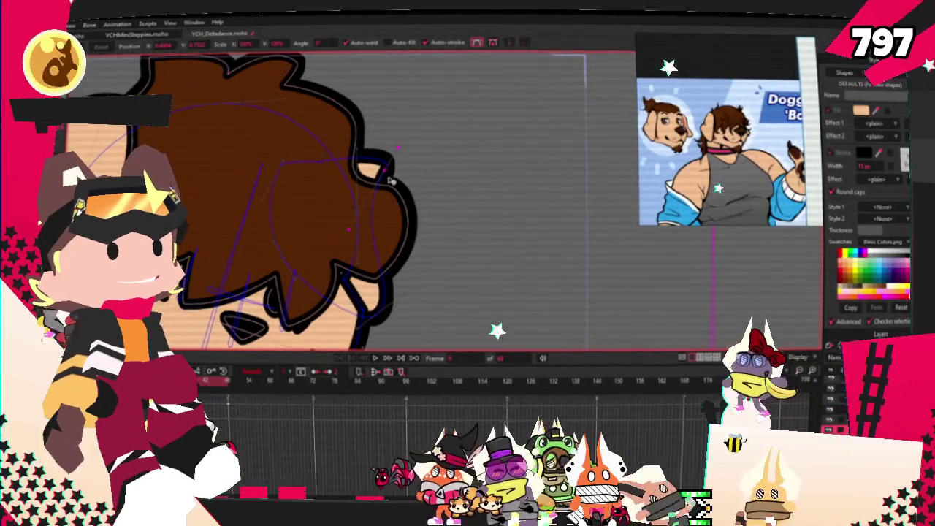
{"action": "scroll", "coordinate": [378, 246], "scroll_direction": "down", "scroll_amount": 5}
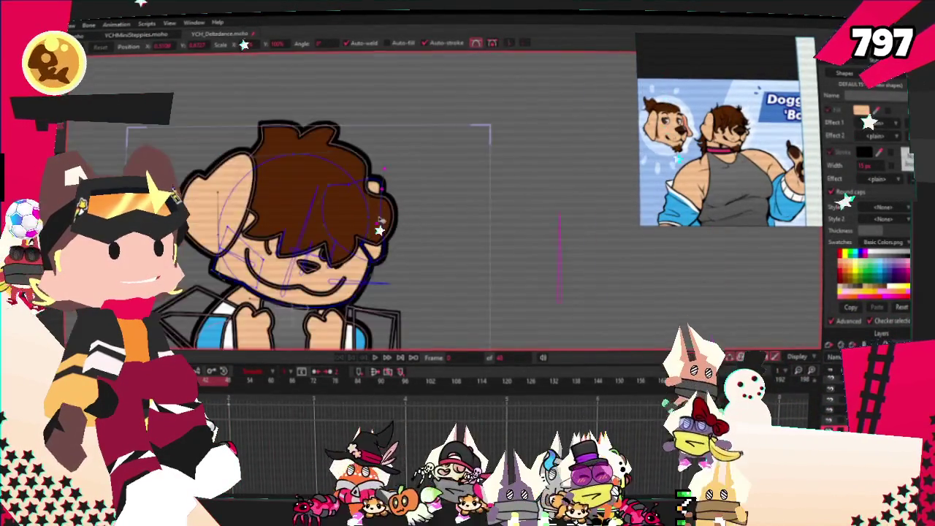
{"action": "scroll", "coordinate": [347, 283], "scroll_direction": "up", "scroll_amount": 5}
{"action": "scroll", "coordinate": [413, 201], "scroll_direction": "down", "scroll_amount": 3}
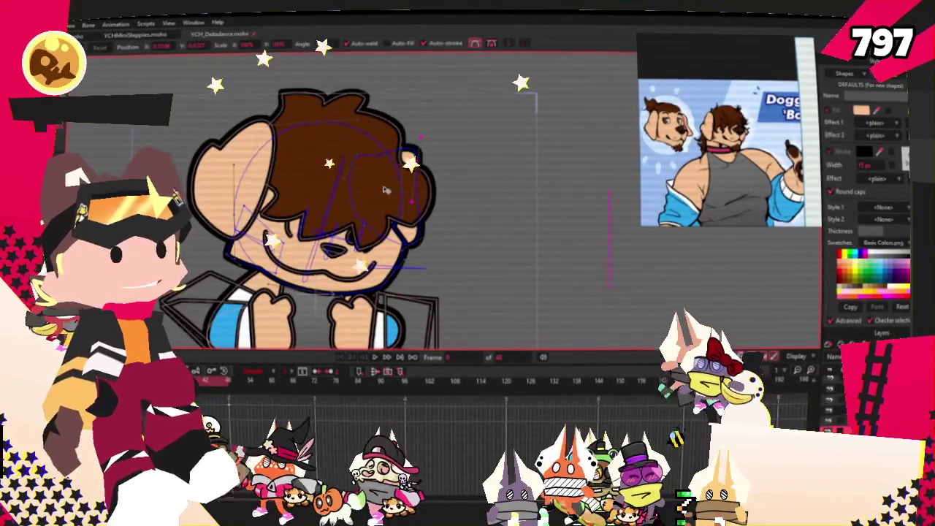
{"action": "scroll", "coordinate": [385, 189], "scroll_direction": "down", "scroll_amount": 3}
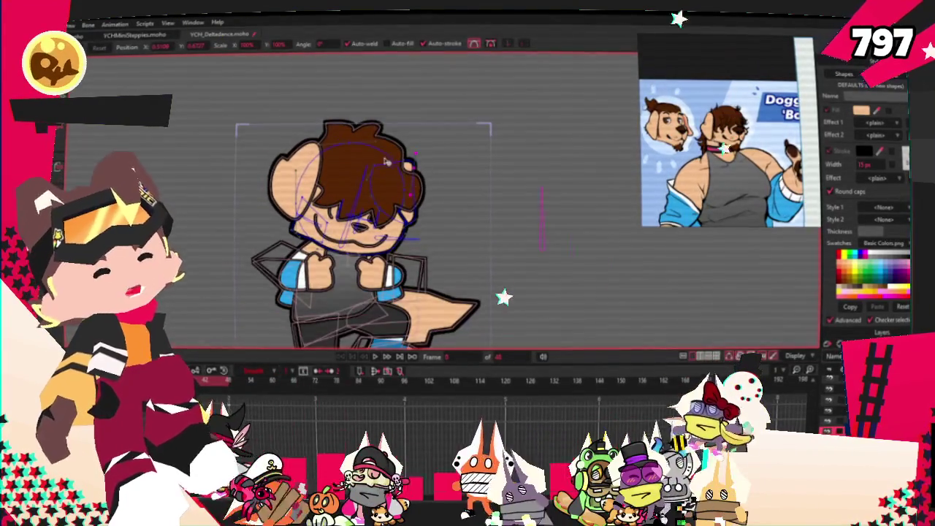
{"action": "scroll", "coordinate": [385, 189], "scroll_direction": "up", "scroll_amount": 3}
{"action": "scroll", "coordinate": [385, 189], "scroll_direction": "down", "scroll_amount": 3}
{"action": "scroll", "coordinate": [430, 207], "scroll_direction": "up", "scroll_amount": 3}
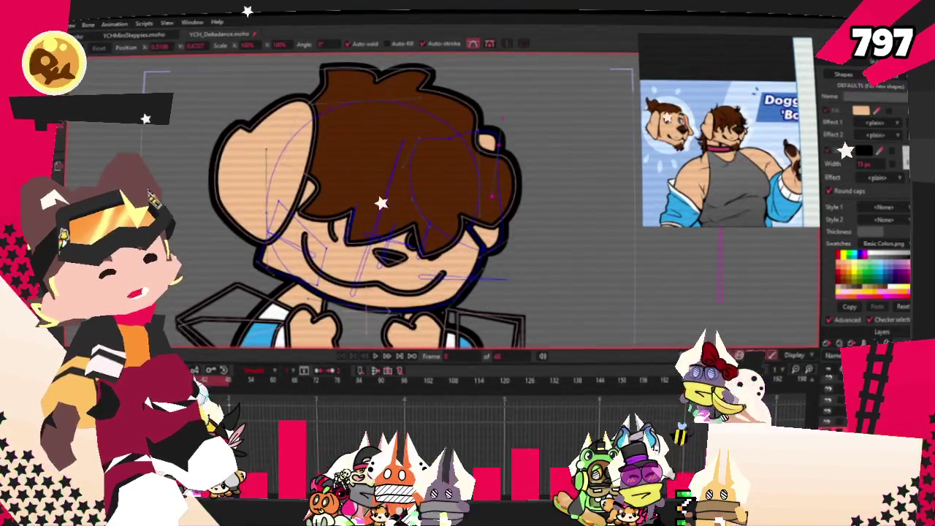
{"action": "scroll", "coordinate": [395, 321], "scroll_direction": "up", "scroll_amount": 1}
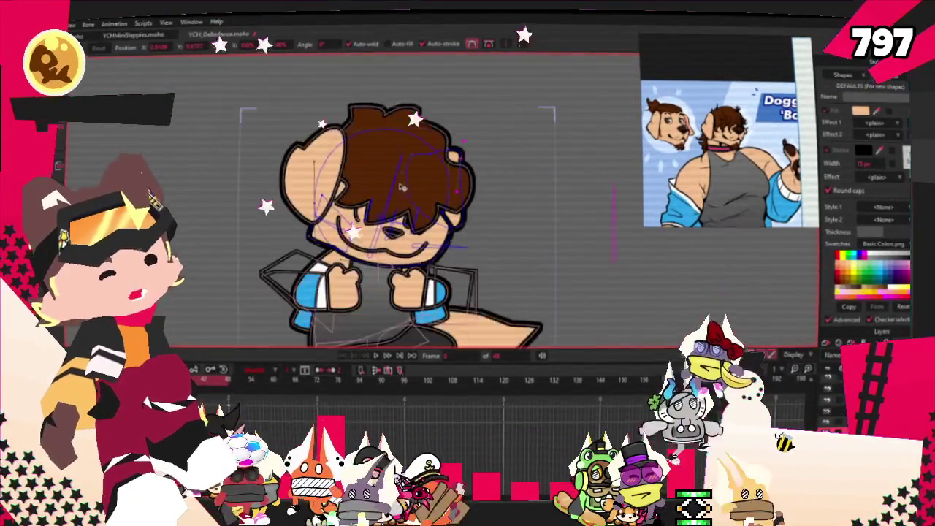
{"action": "scroll", "coordinate": [395, 321], "scroll_direction": "up", "scroll_amount": 2}
{"action": "scroll", "coordinate": [395, 321], "scroll_direction": "up", "scroll_amount": 2}
Draw a brown rectangle under the dog's chin and pull its bottom edge into a notch.
{"action": "key", "text": "r"}
{"action": "left_click_drag", "start_coordinate": [302, 253], "coordinate": [377, 315]}
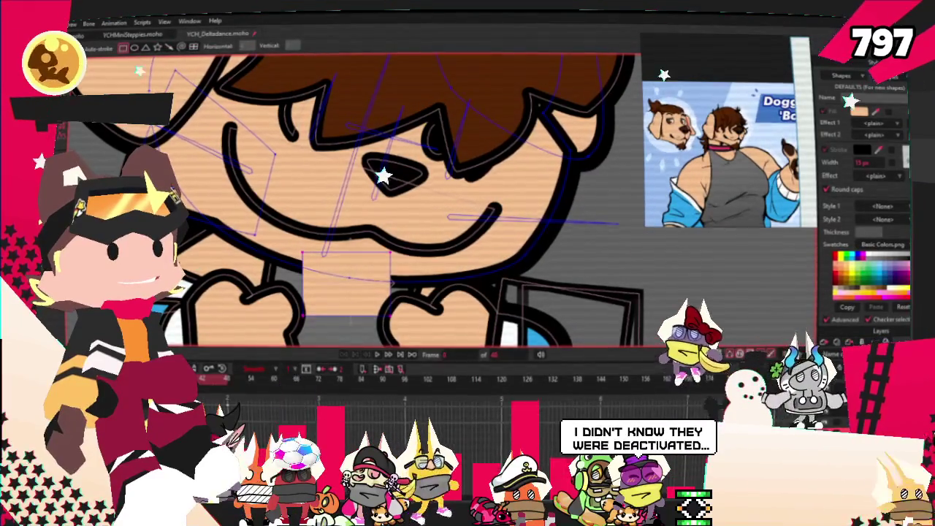
{"action": "key", "text": "q"}
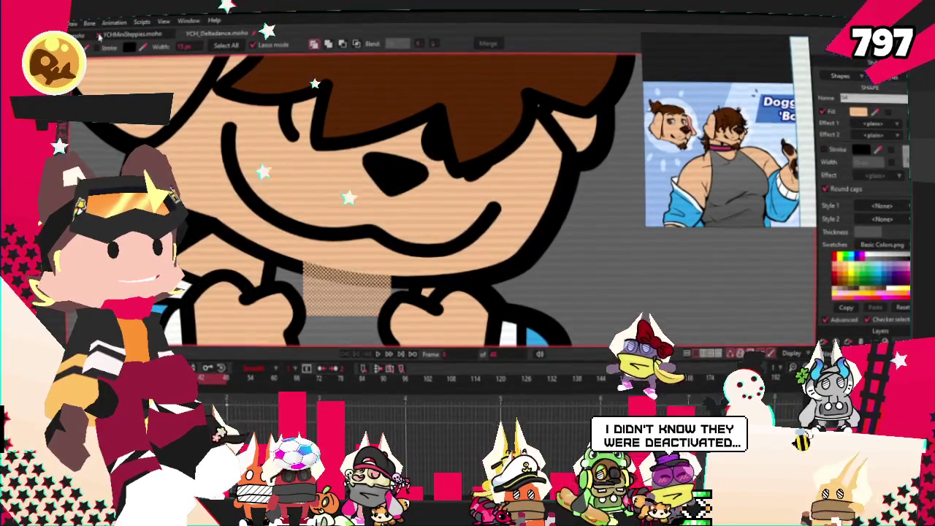
{"action": "left_click", "coordinate": [355, 294]}
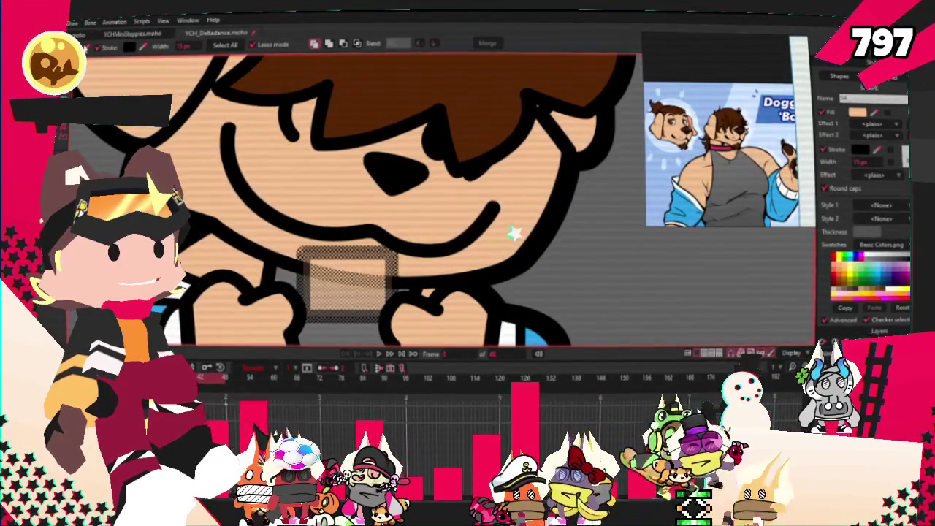
{"action": "scroll", "coordinate": [458, 236], "scroll_direction": "down", "scroll_amount": 2}
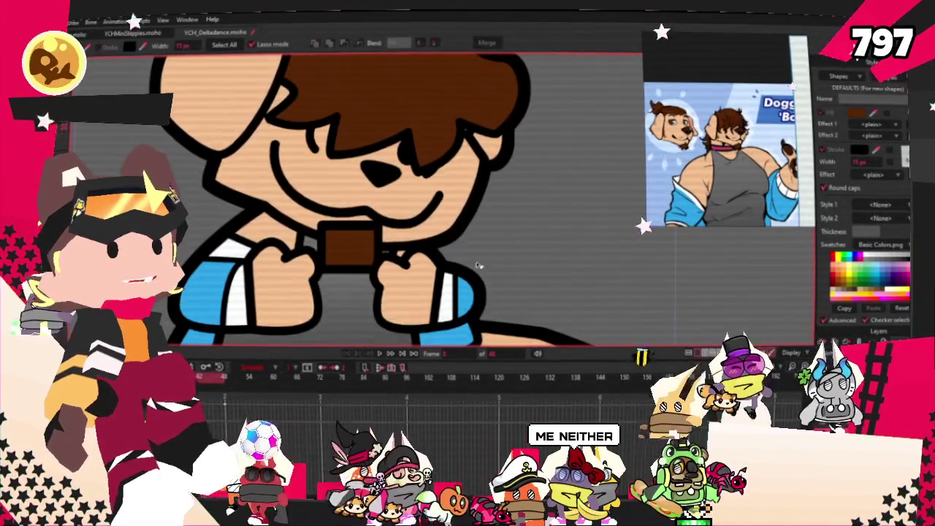
{"action": "scroll", "coordinate": [482, 261], "scroll_direction": "up", "scroll_amount": 2}
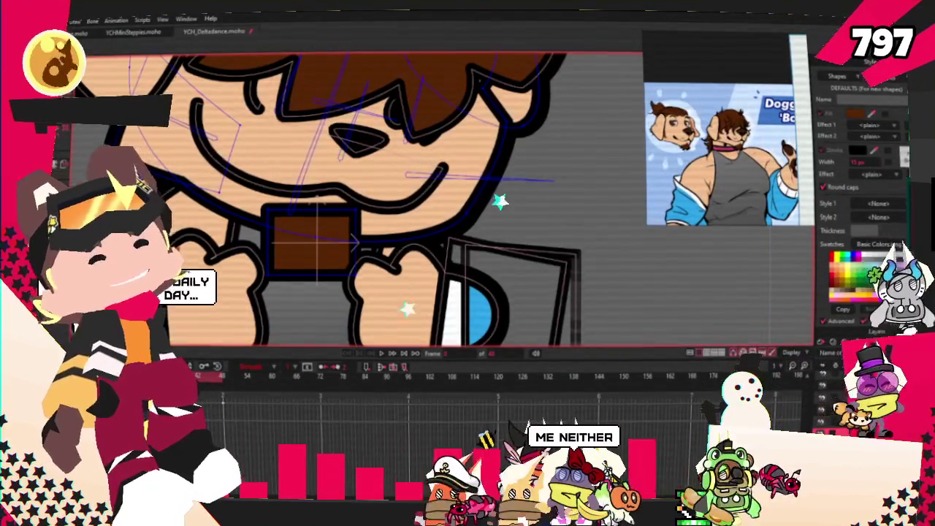
{"action": "scroll", "coordinate": [521, 208], "scroll_direction": "up", "scroll_amount": 1}
{"action": "scroll", "coordinate": [521, 208], "scroll_direction": "up", "scroll_amount": 1}
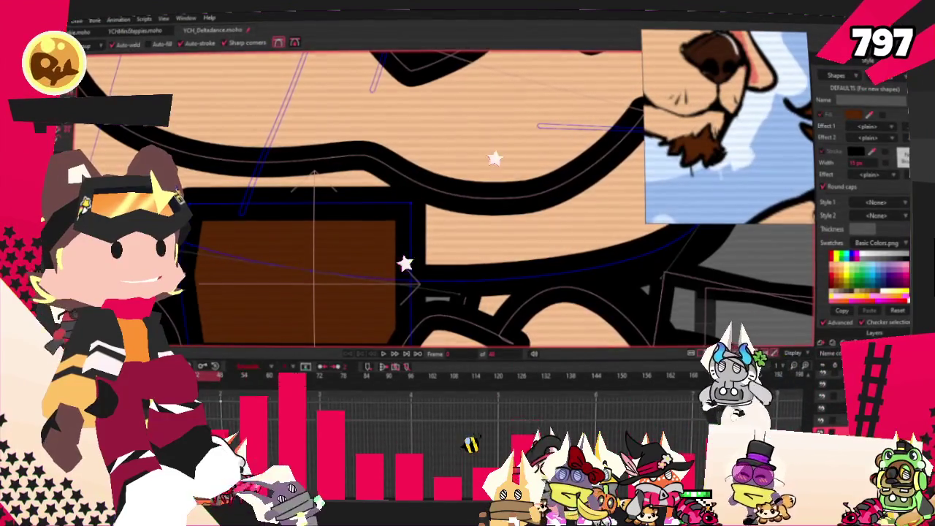
{"action": "scroll", "coordinate": [404, 258], "scroll_direction": "down", "scroll_amount": 2}
{"action": "scroll", "coordinate": [510, 264], "scroll_direction": "up", "scroll_amount": 2}
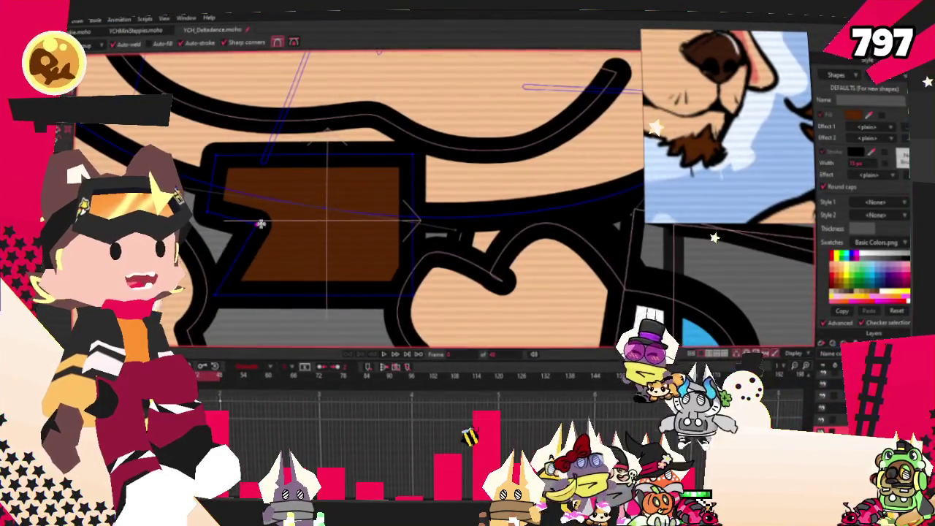
{"action": "left_click_drag", "start_coordinate": [316, 292], "coordinate": [342, 251]}
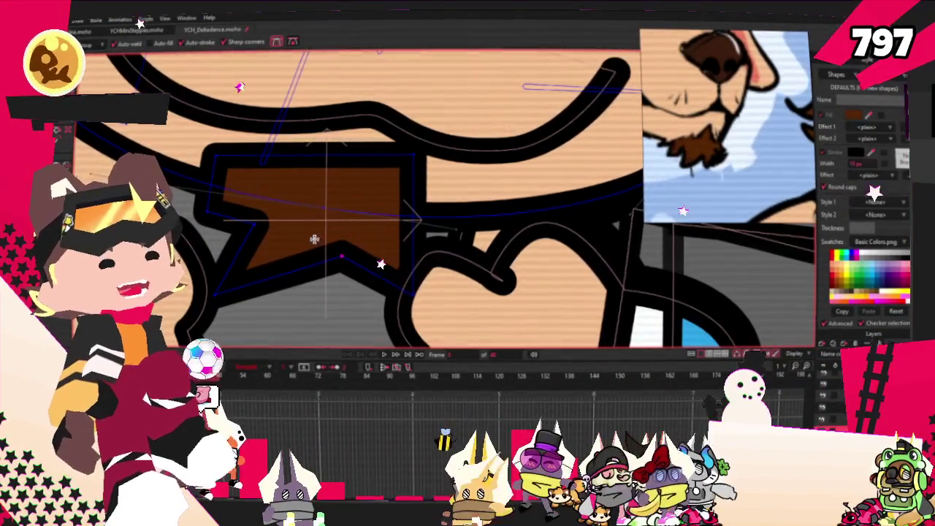
Drag the beard's corner points and add outline points to shape a pointed tuft.
{"action": "key", "text": "t"}
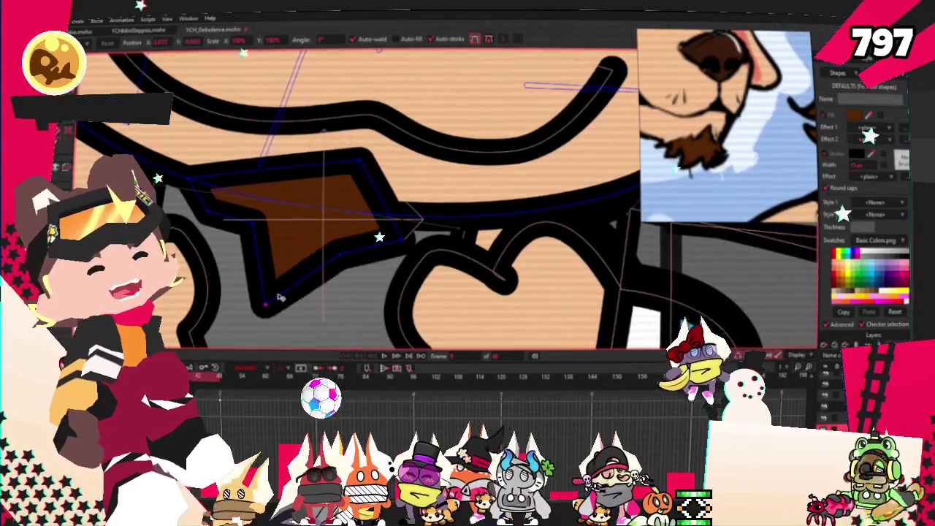
{"action": "left_click_drag", "start_coordinate": [219, 291], "coordinate": [232, 320]}
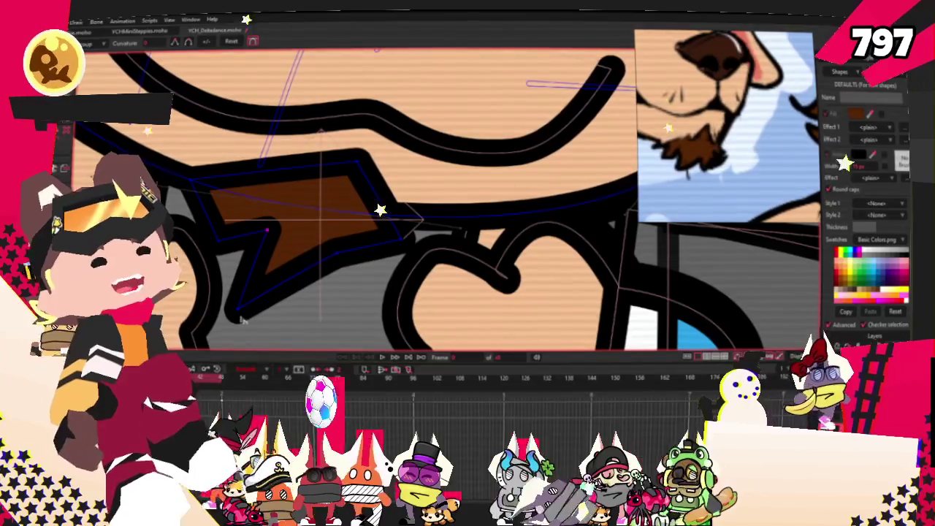
{"action": "left_click", "coordinate": [401, 238]}
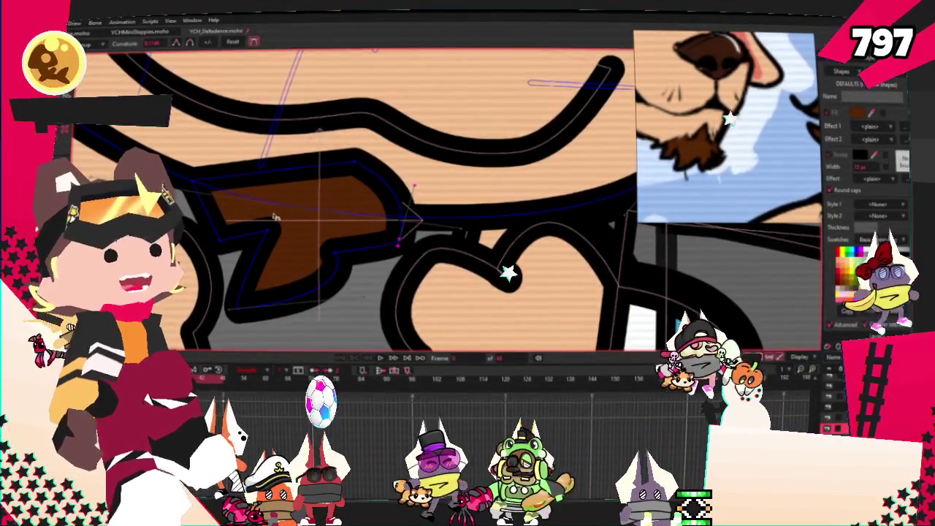
{"action": "scroll", "coordinate": [286, 213], "scroll_direction": "up", "scroll_amount": 2}
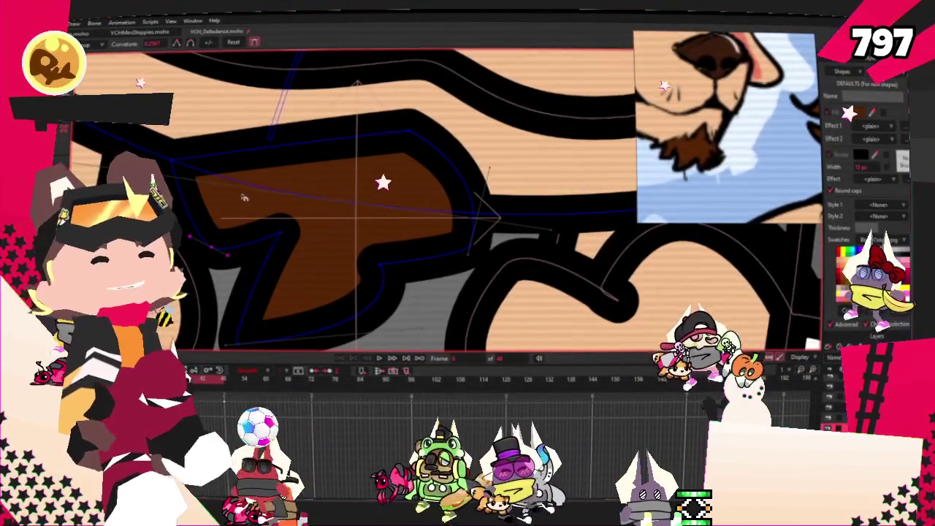
{"action": "key", "text": "a"}
{"action": "left_click", "coordinate": [318, 126]}
{"action": "left_click_drag", "start_coordinate": [339, 127], "coordinate": [324, 154]}
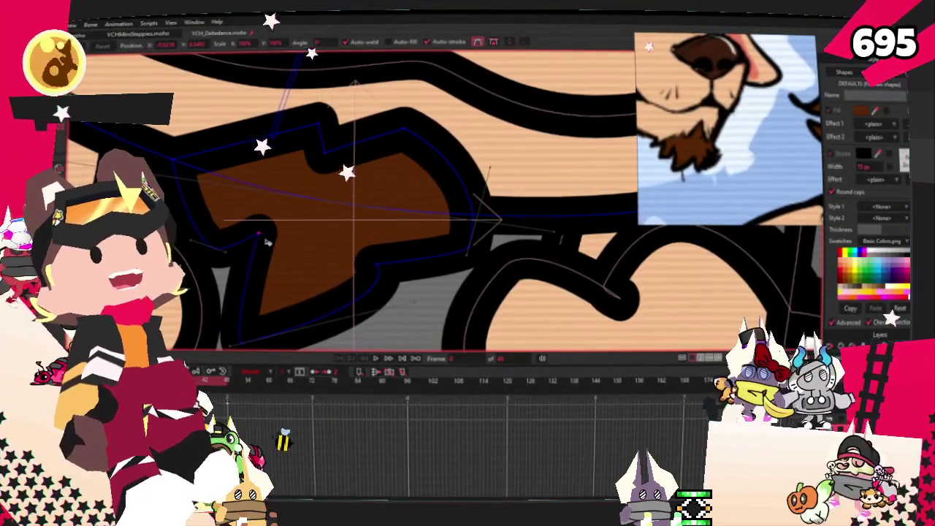
{"action": "left_click_drag", "start_coordinate": [468, 247], "coordinate": [465, 308]}
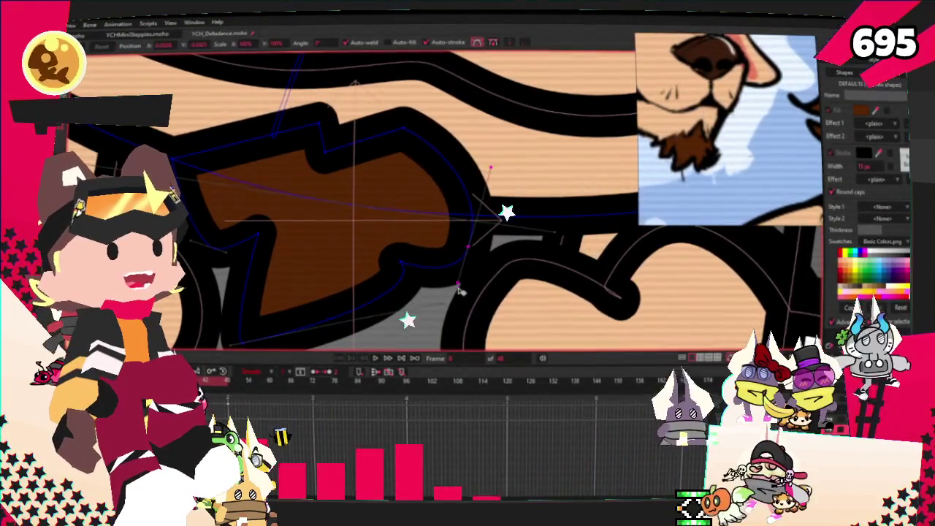
{"action": "key", "text": "ctrl+z"}
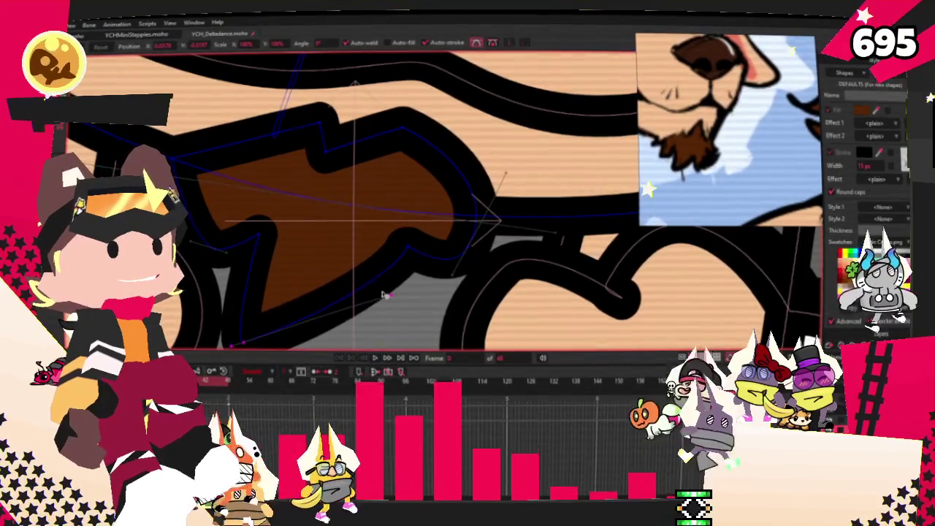
{"action": "left_click", "coordinate": [238, 249]}
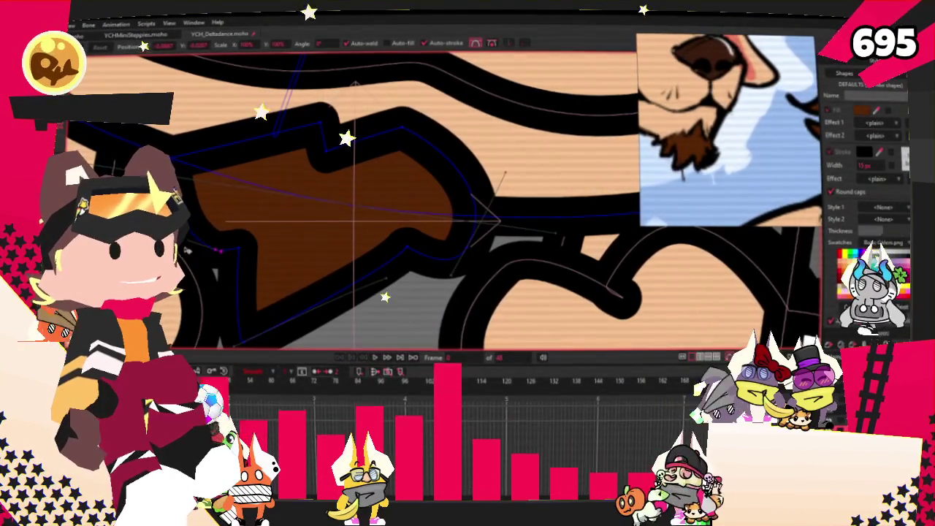
{"action": "left_click_drag", "start_coordinate": [239, 250], "coordinate": [224, 272]}
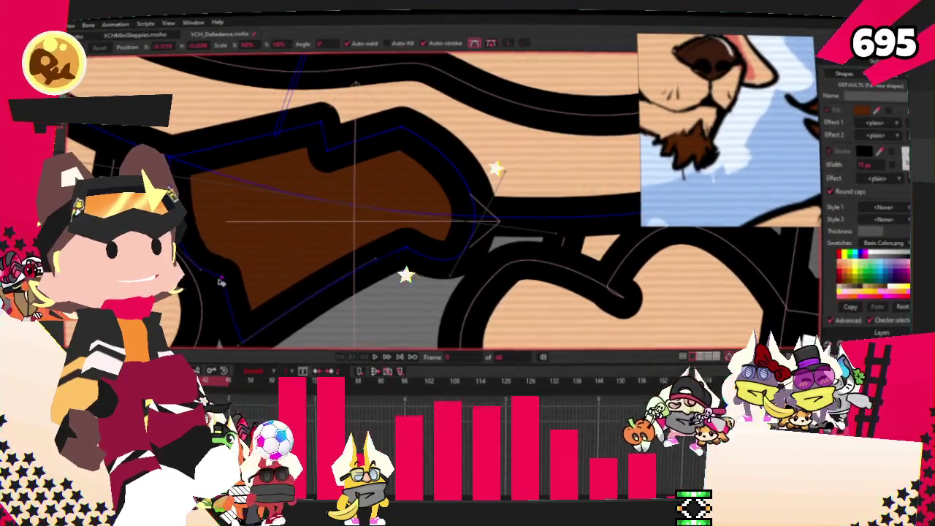
{"action": "scroll", "coordinate": [322, 274], "scroll_direction": "down", "scroll_amount": 2}
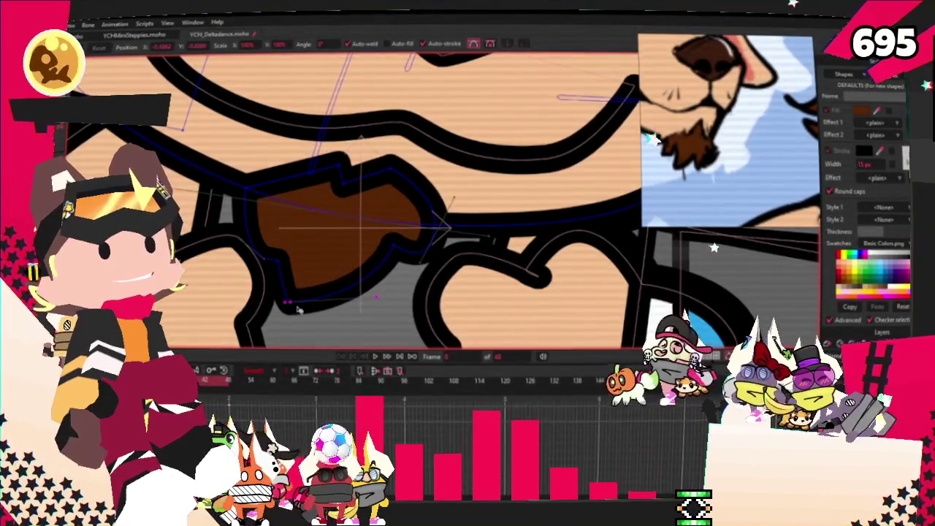
Select every point of the beard shape and review it with the freehand and fill tools.
{"action": "key", "text": "ctrl+a"}
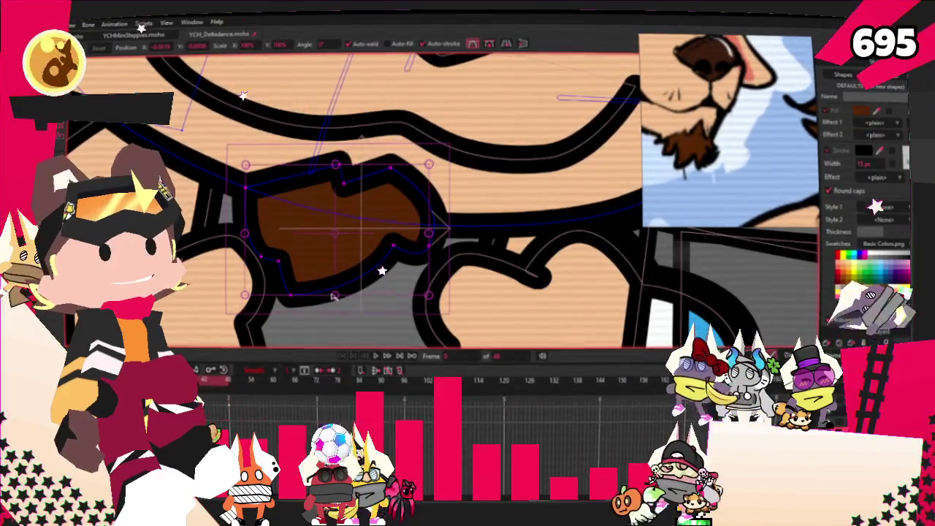
{"action": "key", "text": "x"}
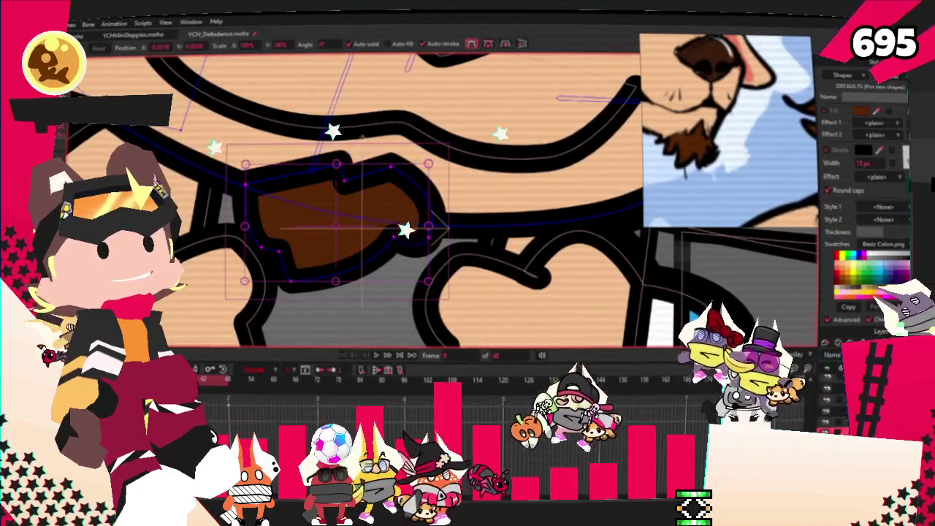
{"action": "scroll", "coordinate": [364, 199], "scroll_direction": "up", "scroll_amount": 2}
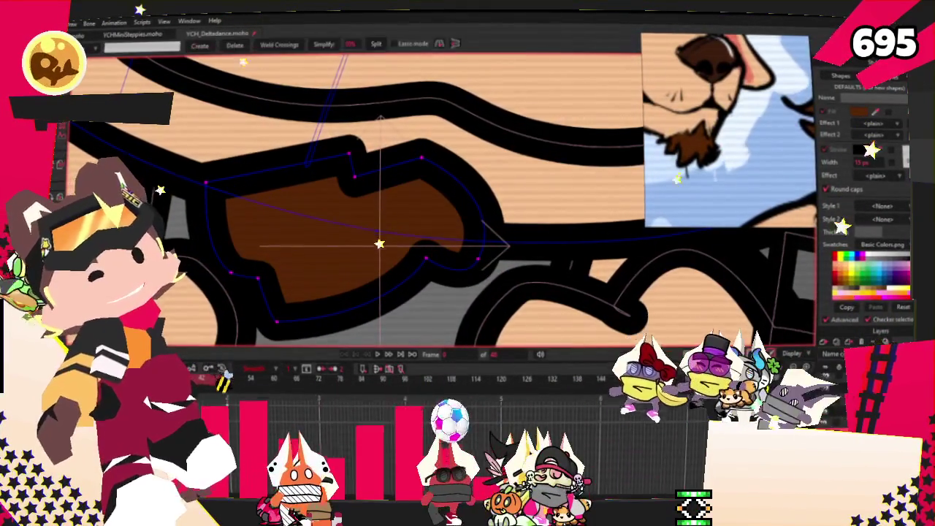
{"action": "key", "text": "g"}
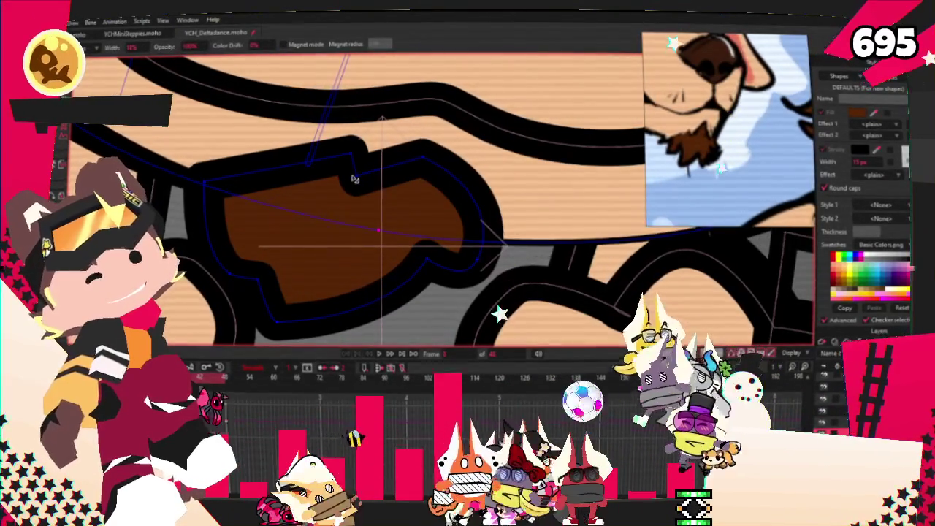
{"action": "scroll", "coordinate": [381, 245], "scroll_direction": "down", "scroll_amount": 3}
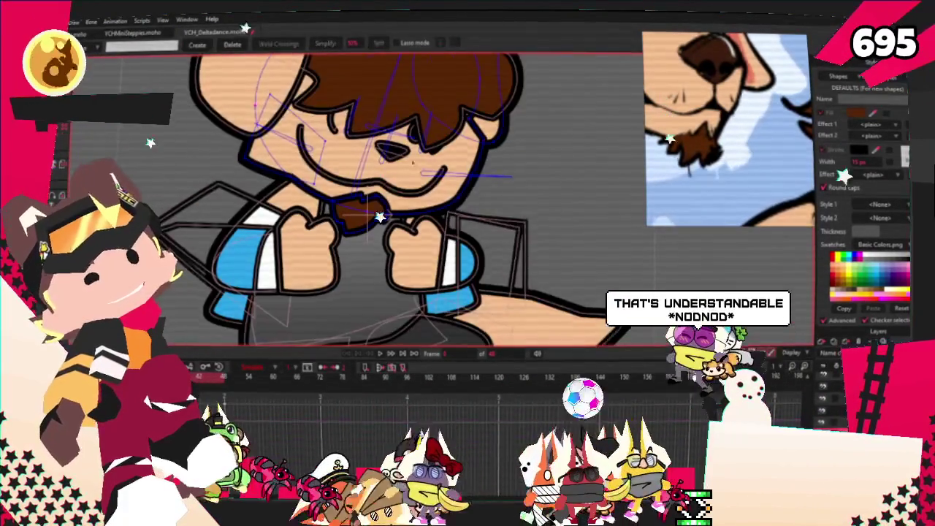
{"action": "scroll", "coordinate": [350, 182], "scroll_direction": "up", "scroll_amount": 3}
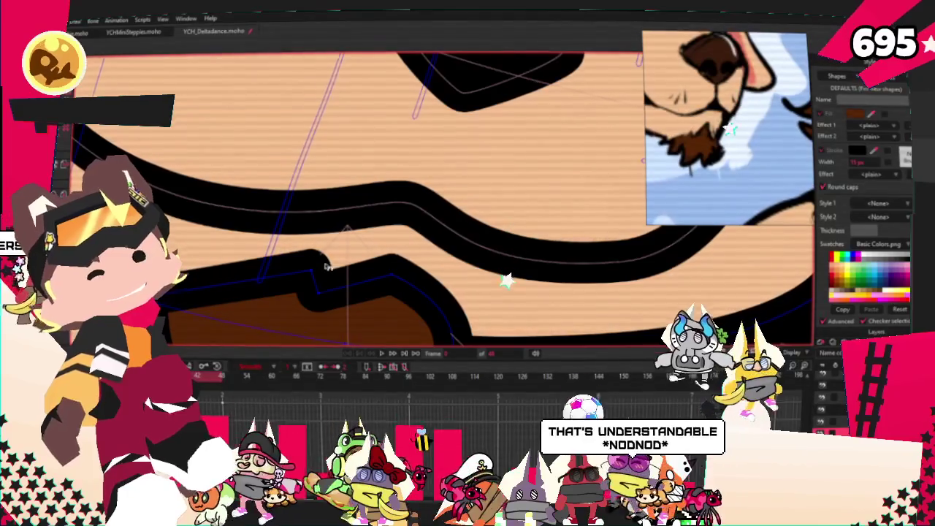
{"action": "scroll", "coordinate": [296, 295], "scroll_direction": "down", "scroll_amount": 2}
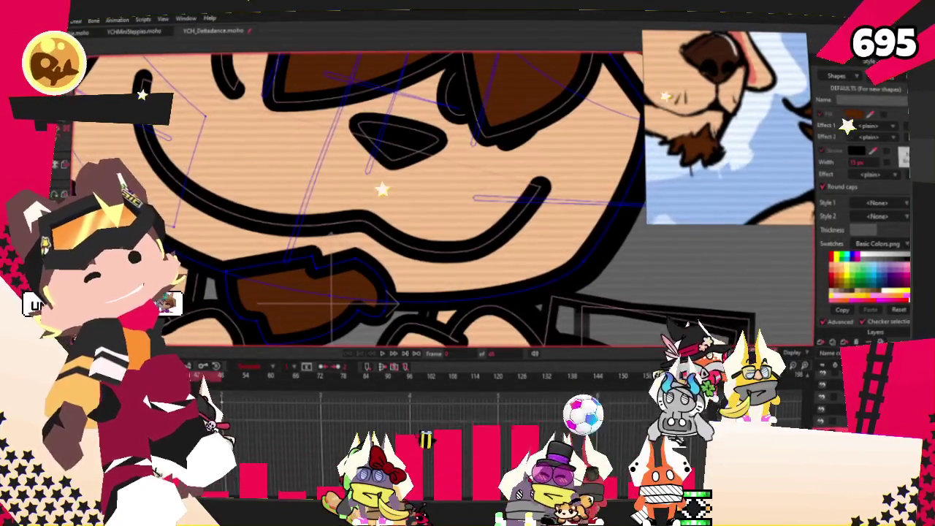
{"action": "scroll", "coordinate": [379, 227], "scroll_direction": "up", "scroll_amount": 2}
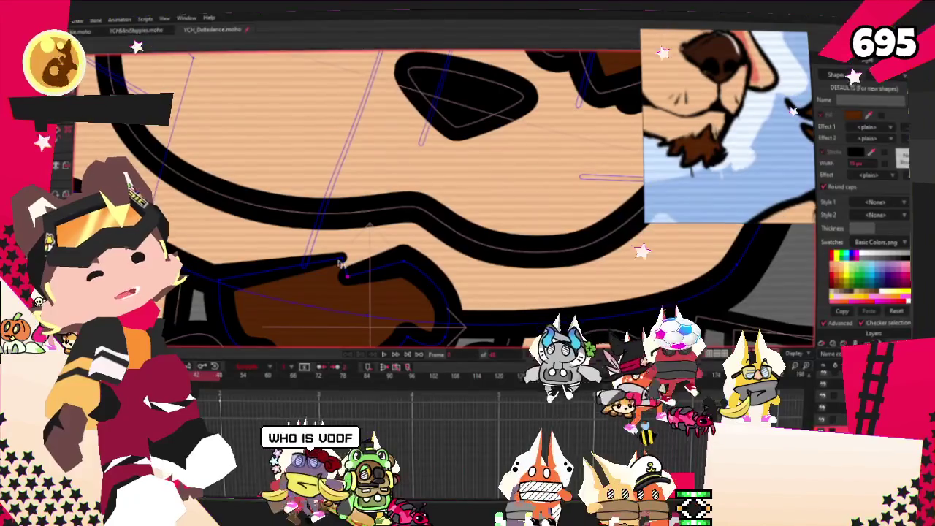
{"action": "key", "text": "x"}
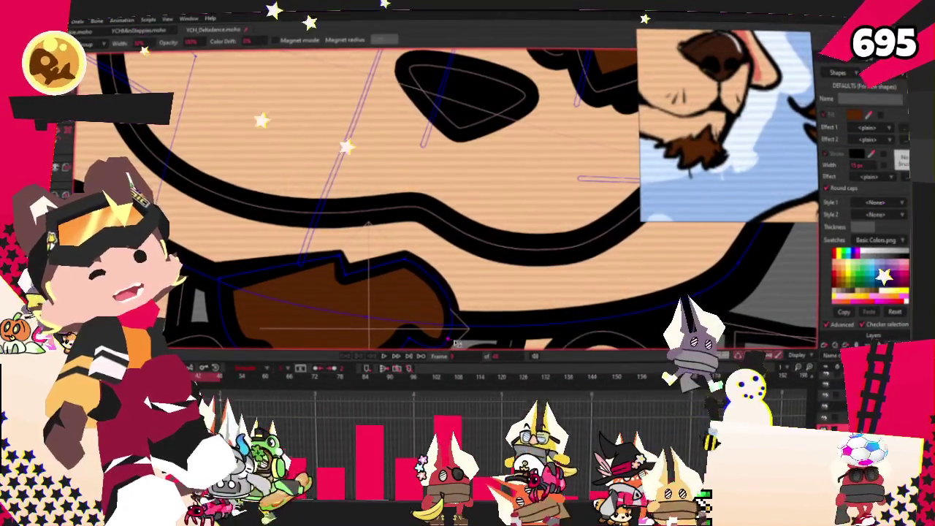
{"action": "scroll", "coordinate": [398, 271], "scroll_direction": "down", "scroll_amount": 1}
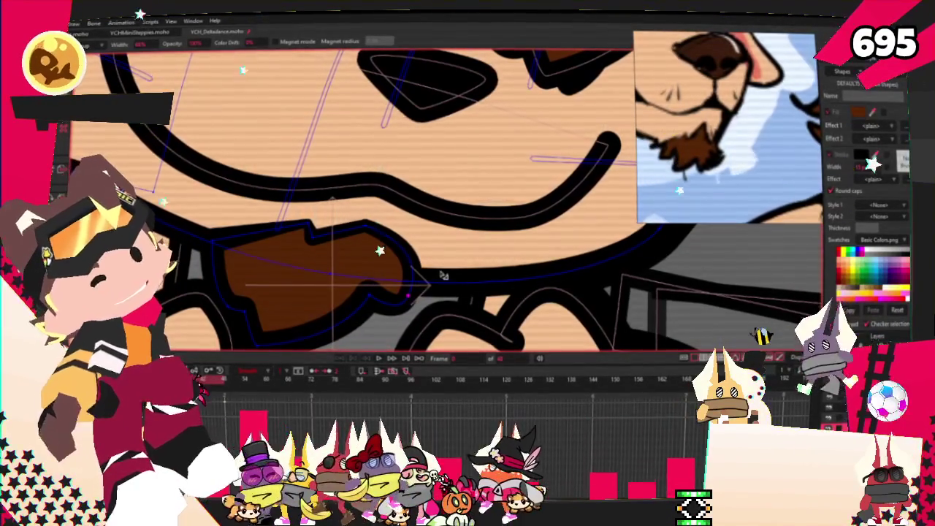
Select the chin beard's points and squeeze them narrower with the transform box.
{"action": "scroll", "coordinate": [439, 285], "scroll_direction": "down", "scroll_amount": 3}
{"action": "scroll", "coordinate": [424, 274], "scroll_direction": "down", "scroll_amount": 2}
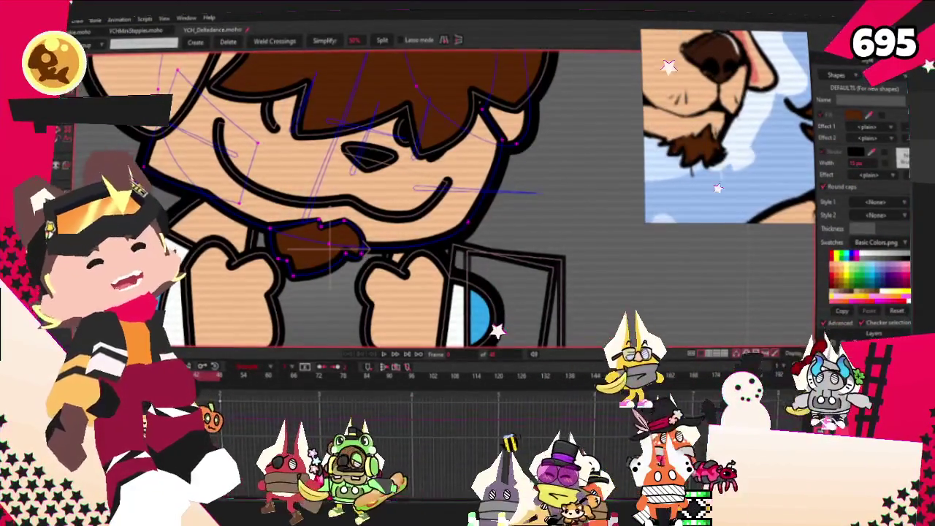
{"action": "scroll", "coordinate": [328, 250], "scroll_direction": "up", "scroll_amount": 3}
{"action": "key", "text": "t"}
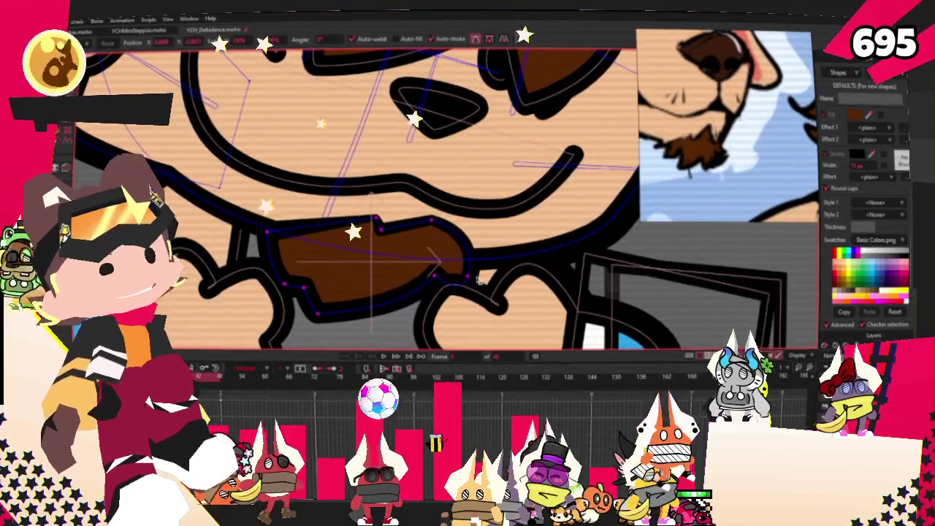
{"action": "scroll", "coordinate": [439, 271], "scroll_direction": "down", "scroll_amount": 1}
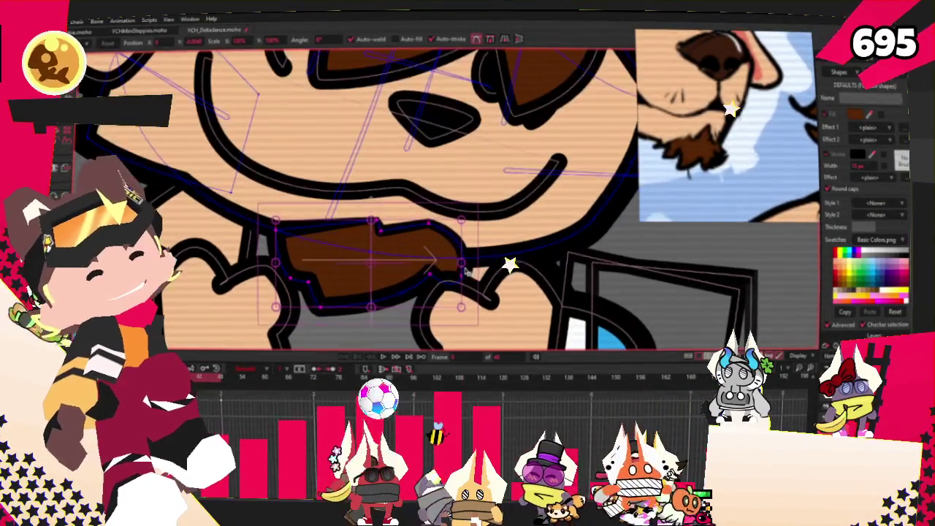
{"action": "double_click", "coordinate": [463, 266]}
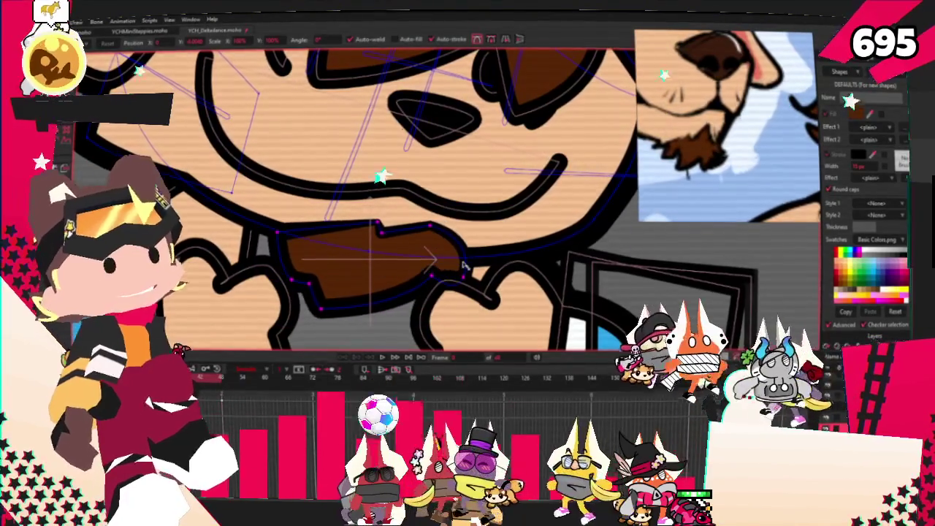
{"action": "left_click_drag", "start_coordinate": [453, 269], "coordinate": [441, 263]}
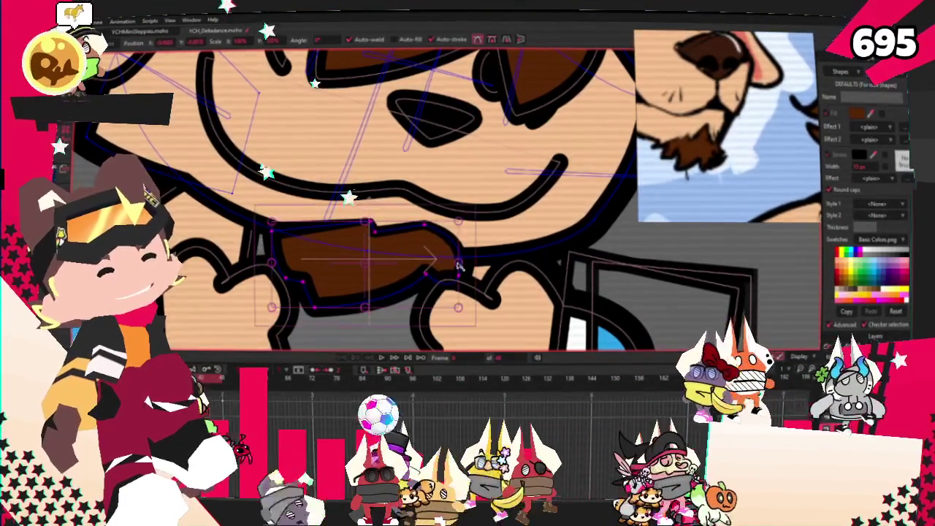
{"action": "scroll", "coordinate": [441, 263], "scroll_direction": "up", "scroll_amount": 2}
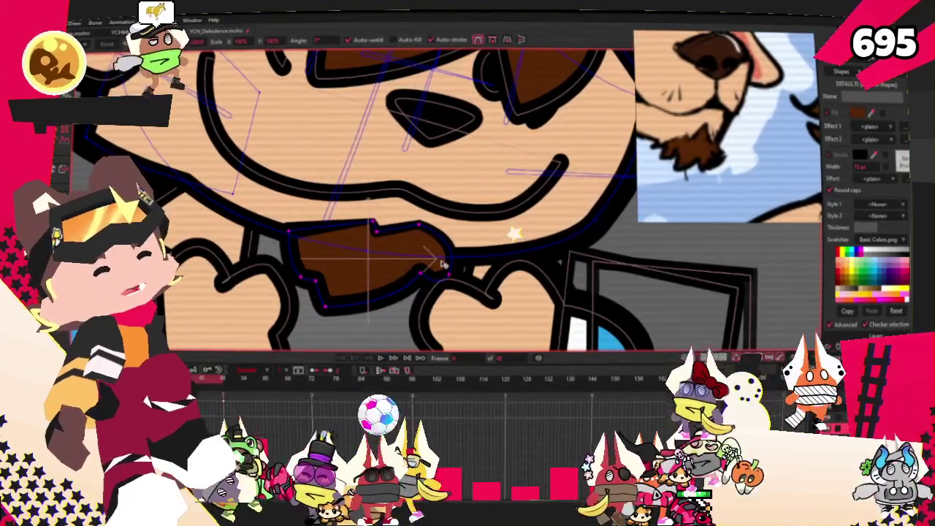
{"action": "scroll", "coordinate": [387, 294], "scroll_direction": "down", "scroll_amount": 3}
{"action": "scroll", "coordinate": [387, 294], "scroll_direction": "down", "scroll_amount": 3}
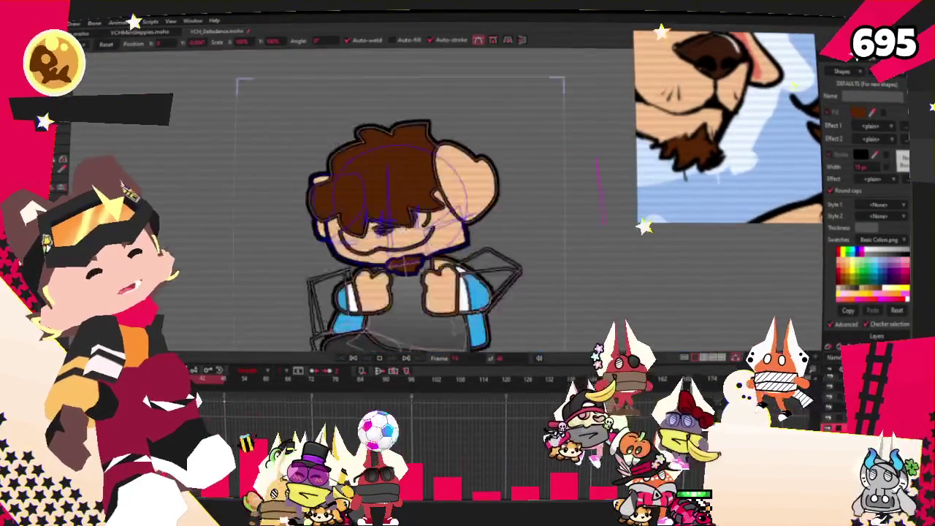
{"action": "scroll", "coordinate": [400, 250], "scroll_direction": "up", "scroll_amount": 2}
{"action": "scroll", "coordinate": [401, 250], "scroll_direction": "down", "scroll_amount": 2}
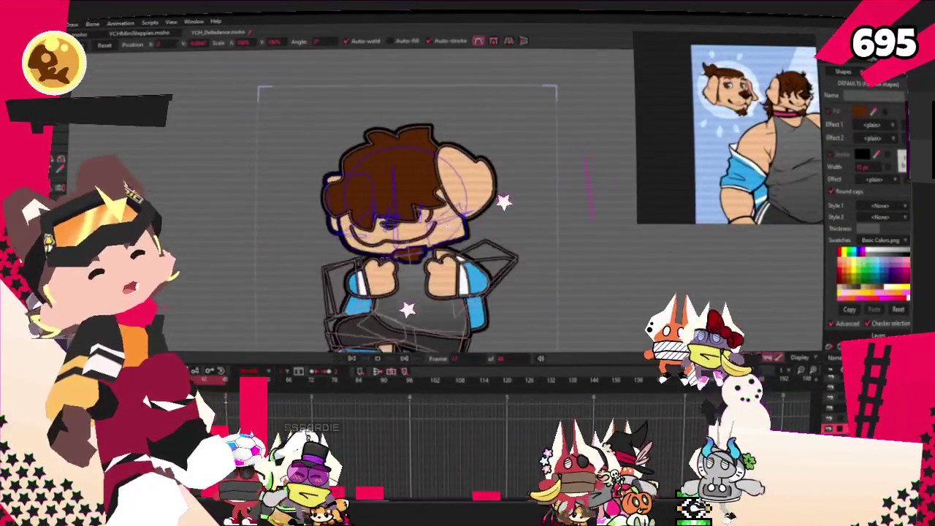
{"action": "scroll", "coordinate": [434, 175], "scroll_direction": "up", "scroll_amount": 3}
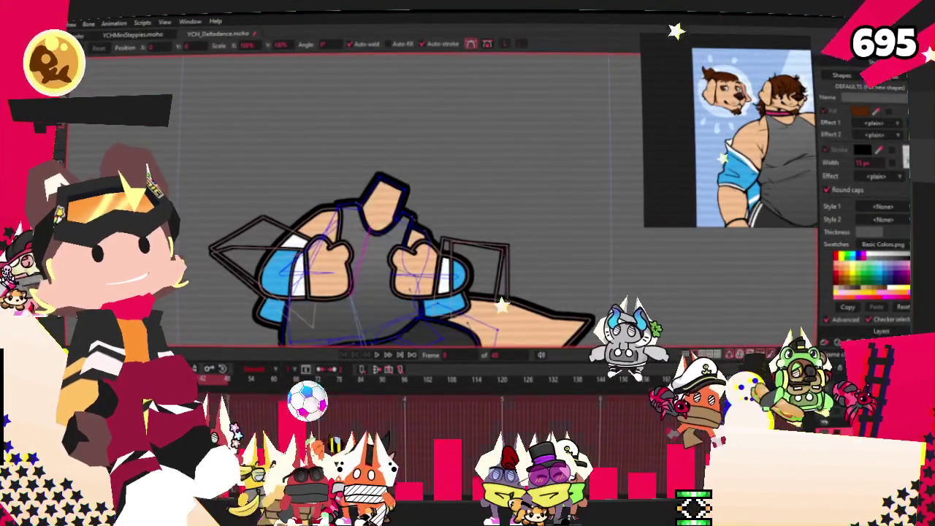
Select the arm outline points and drag them to extend the arm further right.
{"action": "key", "text": "g"}
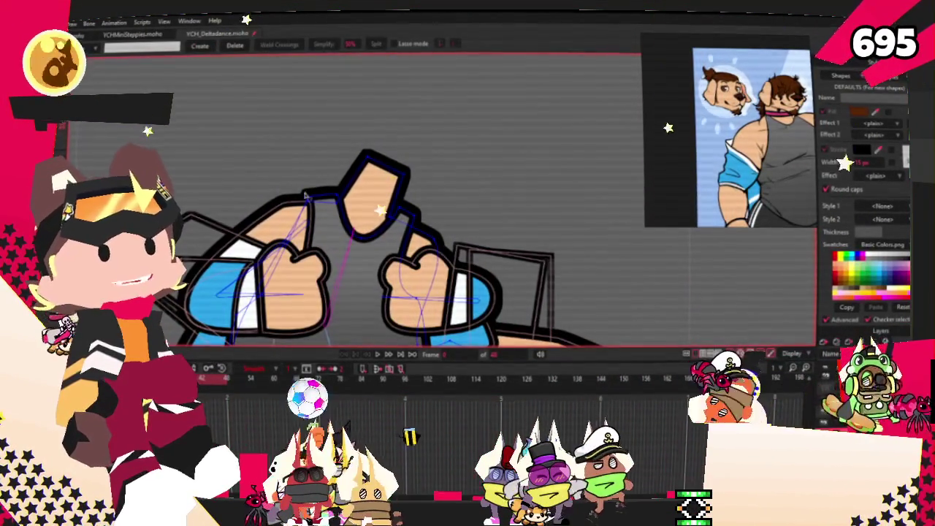
{"action": "left_click_drag", "start_coordinate": [455, 251], "coordinate": [453, 248]}
{"action": "key", "text": "t"}
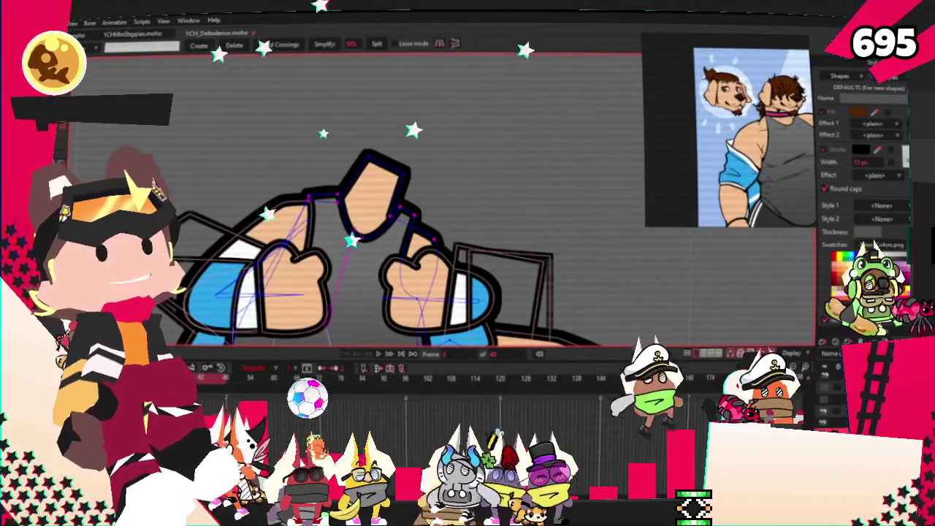
{"action": "mouse_move", "coordinate": [451, 199]}
{"action": "left_mouse_down"}
{"action": "mouse_move", "coordinate": [458, 190]}
{"action": "mouse_move", "coordinate": [423, 218]}
{"action": "left_mouse_up"}
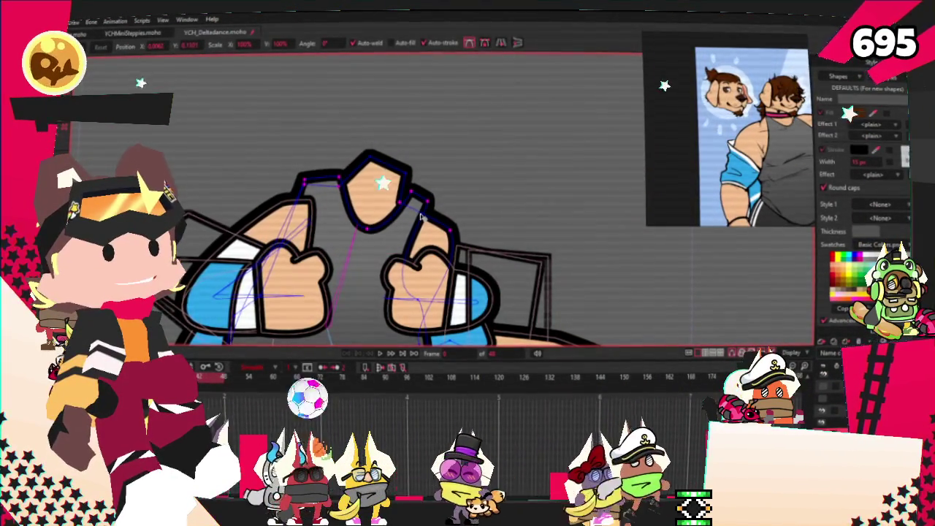
Zoom in and reselect points on the arm outline.
{"action": "scroll", "coordinate": [409, 219], "scroll_direction": "up", "scroll_amount": 2}
{"action": "key", "text": "g"}
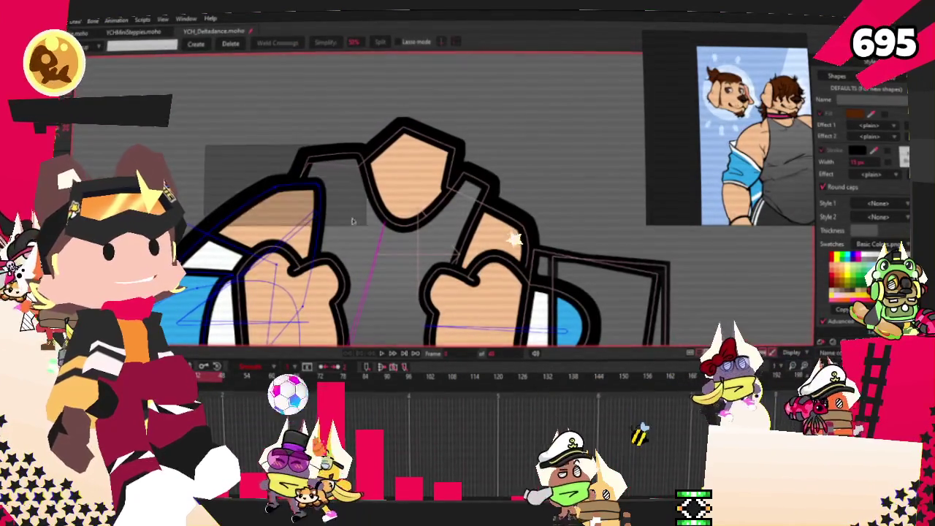
{"action": "key", "text": "t"}
{"action": "scroll", "coordinate": [334, 197], "scroll_direction": "up", "scroll_amount": 1}
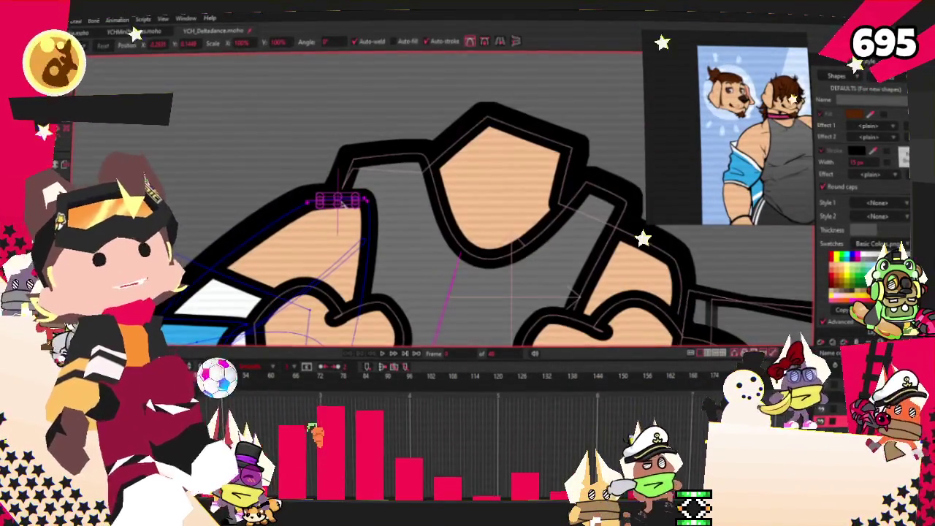
{"action": "scroll", "coordinate": [334, 195], "scroll_direction": "up", "scroll_amount": 1}
{"action": "scroll", "coordinate": [336, 175], "scroll_direction": "up", "scroll_amount": 1}
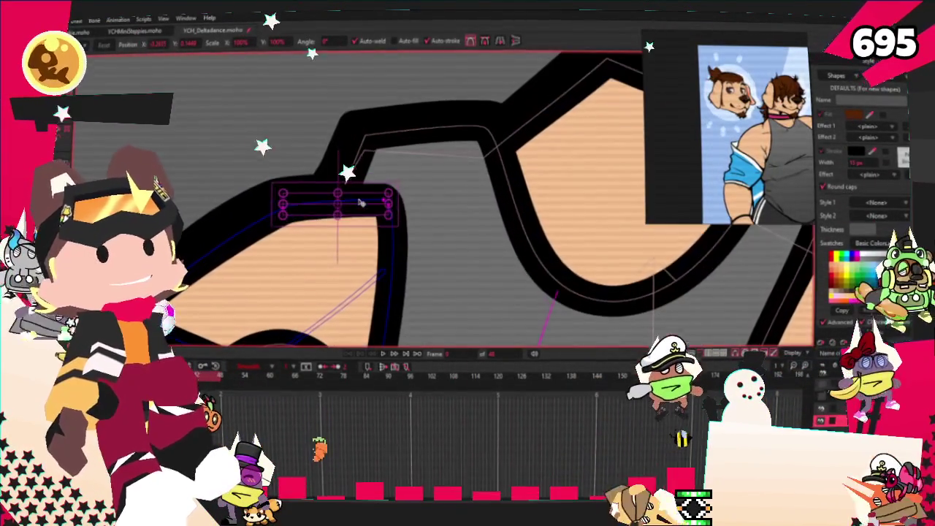
{"action": "left_click", "coordinate": [343, 136]}
Clear the point selection and undo back to the character's upright pose.
{"action": "scroll", "coordinate": [349, 149], "scroll_direction": "down", "scroll_amount": 4}
{"action": "scroll", "coordinate": [349, 150], "scroll_direction": "up", "scroll_amount": 1}
{"action": "scroll", "coordinate": [380, 190], "scroll_direction": "up", "scroll_amount": 1}
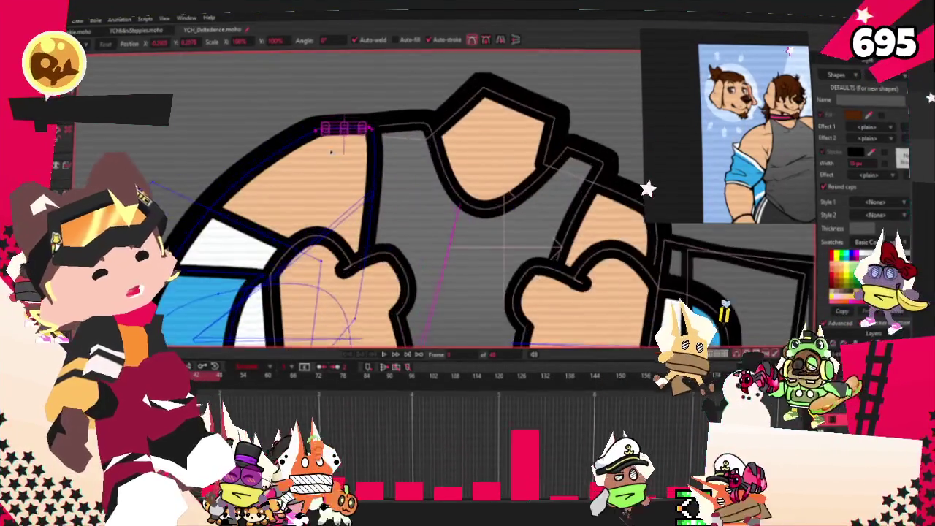
{"action": "scroll", "coordinate": [438, 219], "scroll_direction": "up", "scroll_amount": 1}
{"action": "scroll", "coordinate": [645, 287], "scroll_direction": "down", "scroll_amount": 2}
{"action": "scroll", "coordinate": [491, 178], "scroll_direction": "up", "scroll_amount": 2}
{"action": "left_click", "coordinate": [472, 179]}
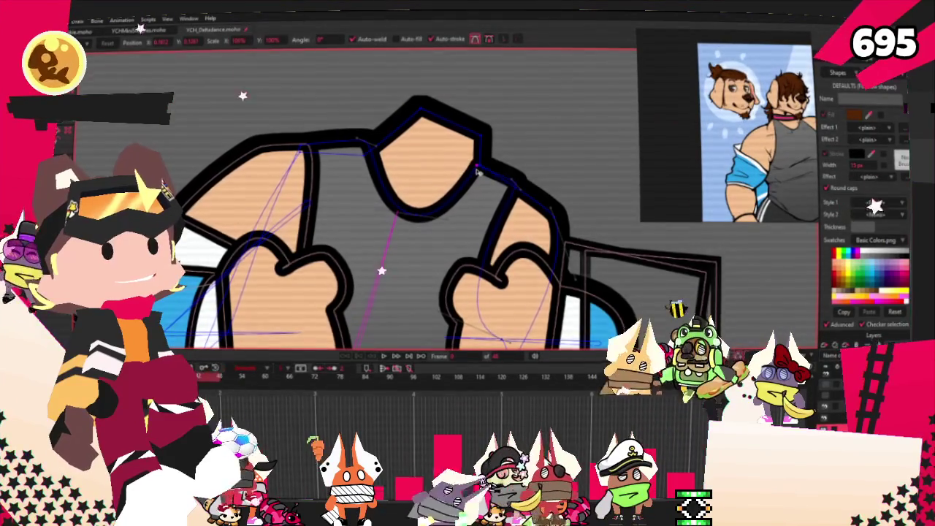
{"action": "scroll", "coordinate": [481, 216], "scroll_direction": "down", "scroll_amount": 2}
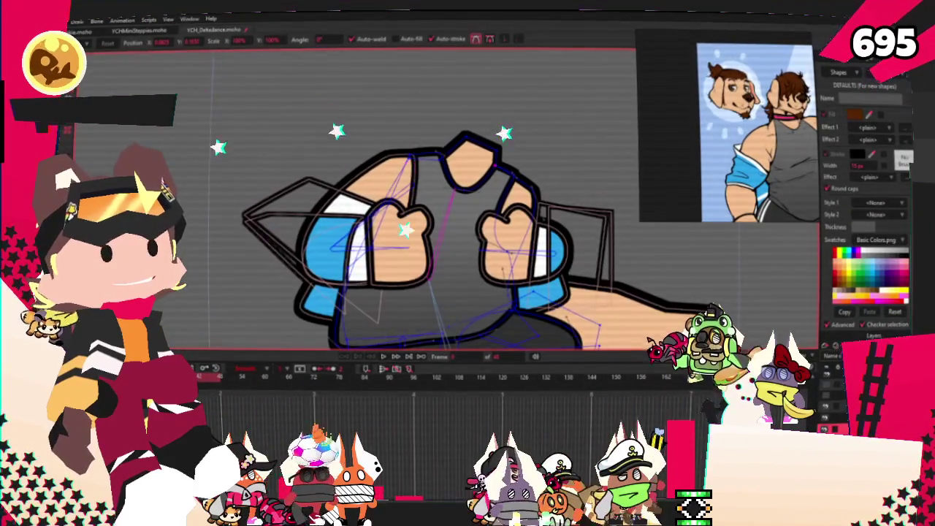
{"action": "key", "text": "ctrl+z"}
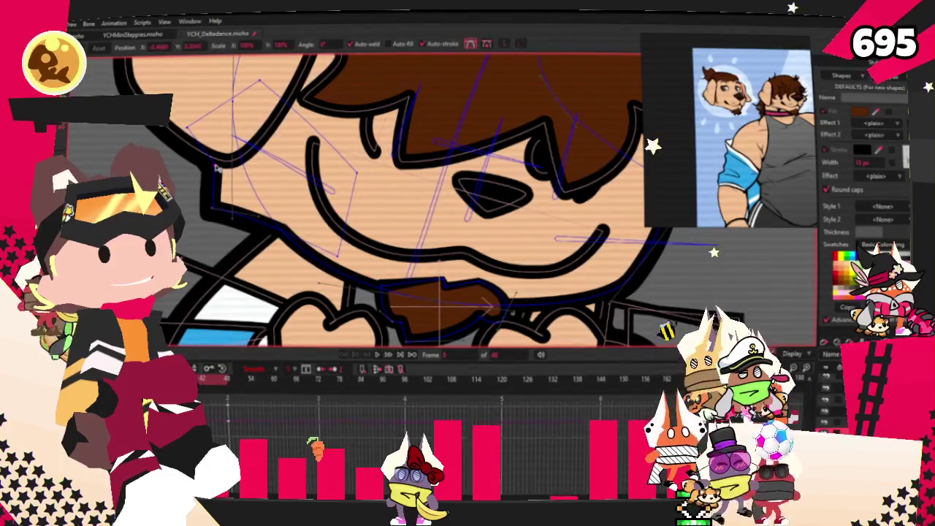
{"action": "scroll", "coordinate": [380, 271], "scroll_direction": "down", "scroll_amount": 3}
{"action": "scroll", "coordinate": [380, 270], "scroll_direction": "down", "scroll_amount": 1}
{"action": "key", "text": "u"}
{"action": "scroll", "coordinate": [264, 199], "scroll_direction": "up", "scroll_amount": 3}
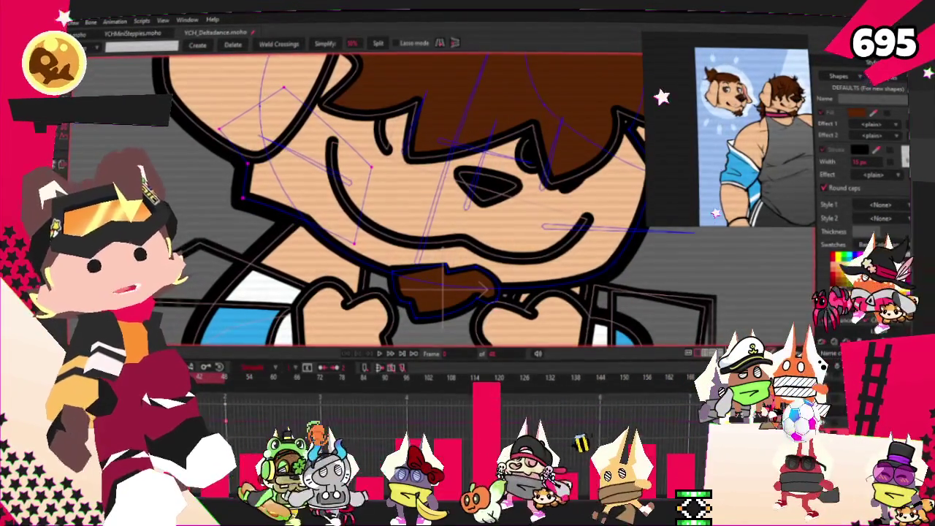
{"action": "scroll", "coordinate": [443, 291], "scroll_direction": "down", "scroll_amount": 2}
{"action": "scroll", "coordinate": [444, 291], "scroll_direction": "down", "scroll_amount": 2}
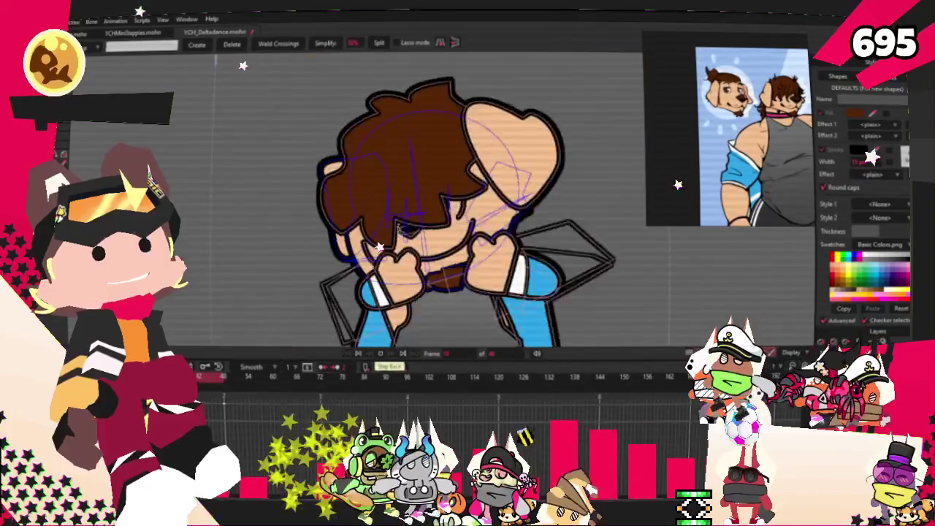
{"action": "scroll", "coordinate": [462, 232], "scroll_direction": "up", "scroll_amount": 3}
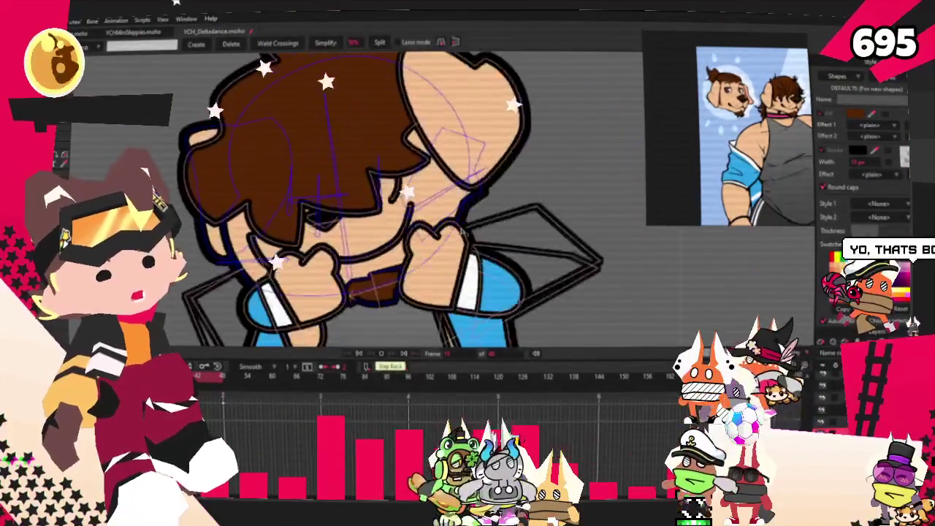
{"action": "scroll", "coordinate": [463, 231], "scroll_direction": "down", "scroll_amount": 3}
{"action": "scroll", "coordinate": [468, 254], "scroll_direction": "down", "scroll_amount": 2}
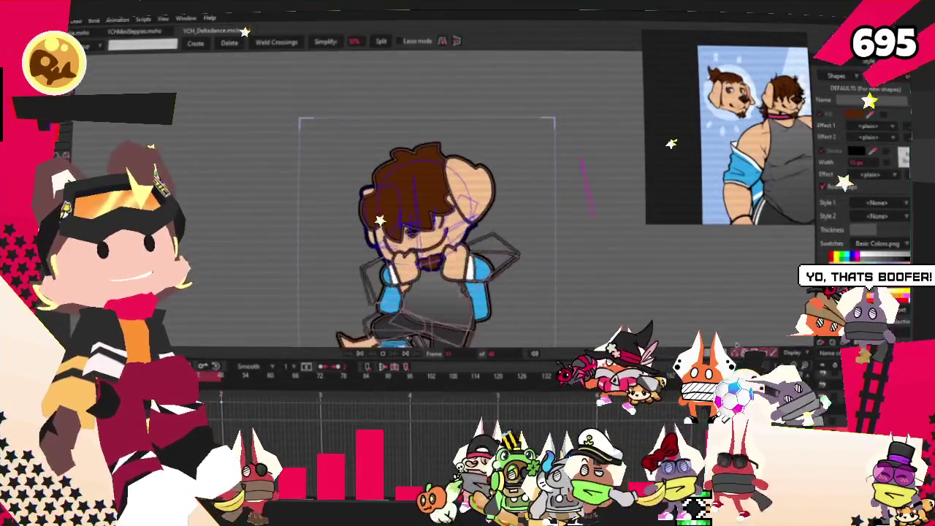
{"action": "scroll", "coordinate": [586, 338], "scroll_direction": "down", "scroll_amount": 1}
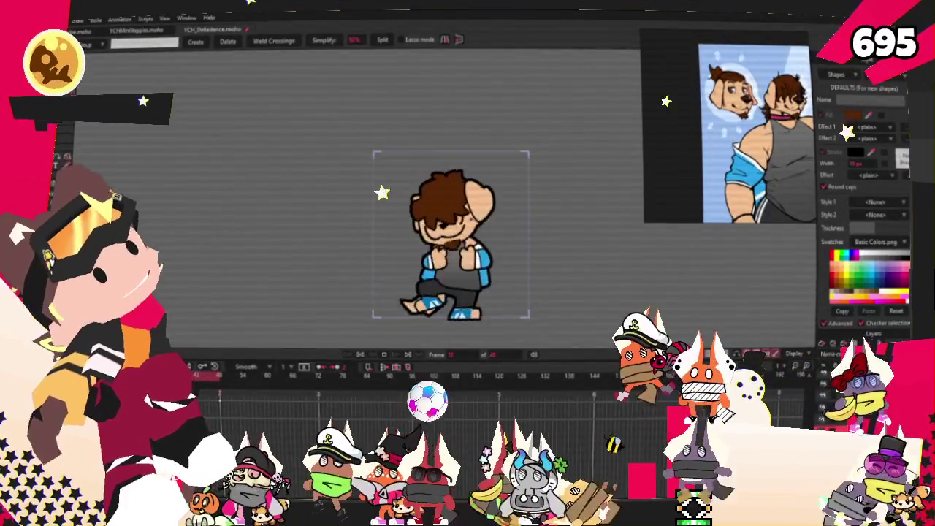
{"action": "scroll", "coordinate": [477, 202], "scroll_direction": "up", "scroll_amount": 2}
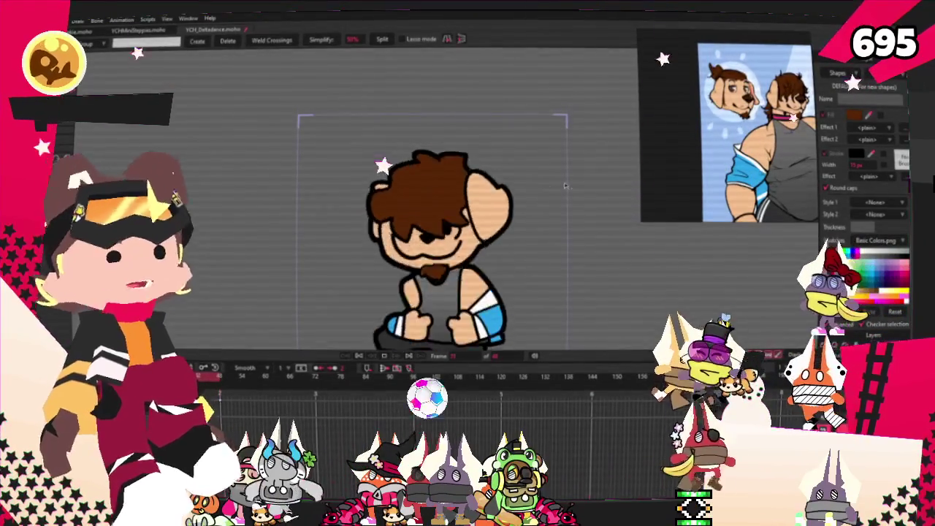
{"action": "scroll", "coordinate": [529, 193], "scroll_direction": "up", "scroll_amount": 1}
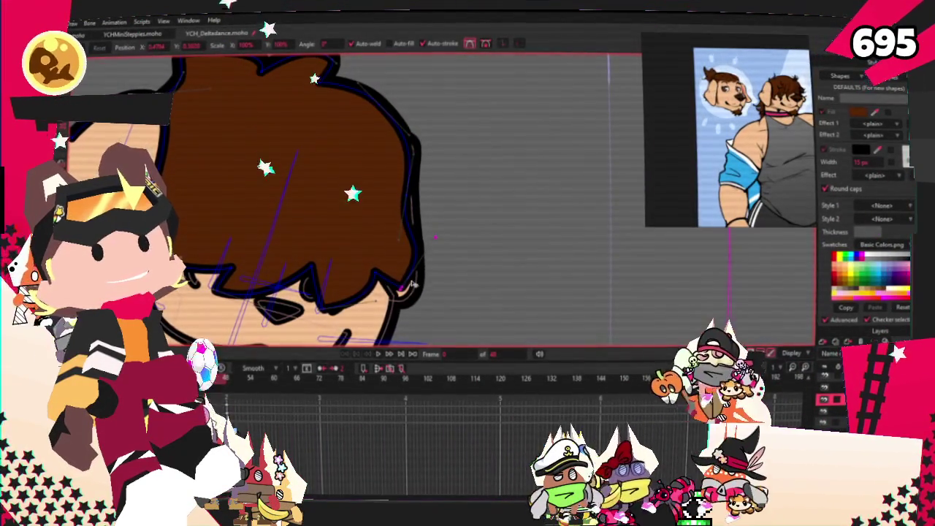
Drag the hair spike's points left and down so its tip sharpens over the eye.
{"action": "scroll", "coordinate": [392, 278], "scroll_direction": "up", "scroll_amount": 2}
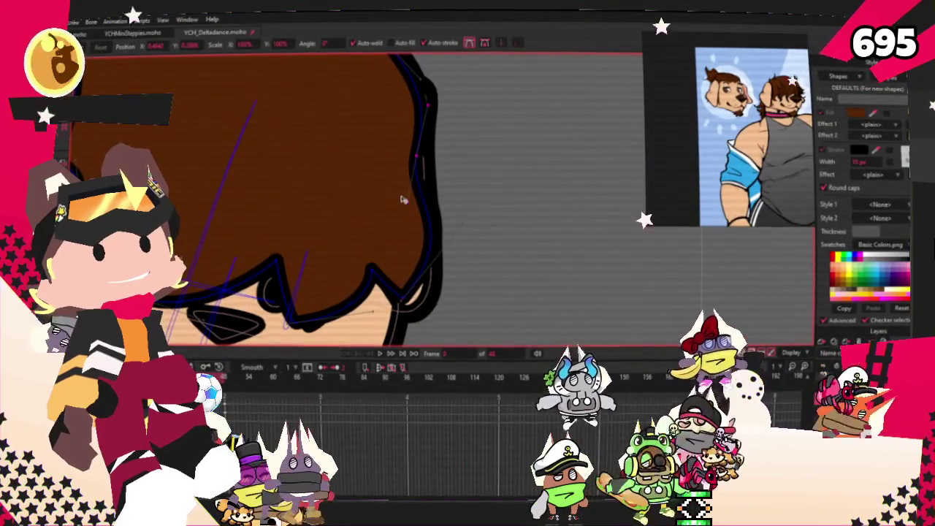
{"action": "scroll", "coordinate": [410, 182], "scroll_direction": "down", "scroll_amount": 3}
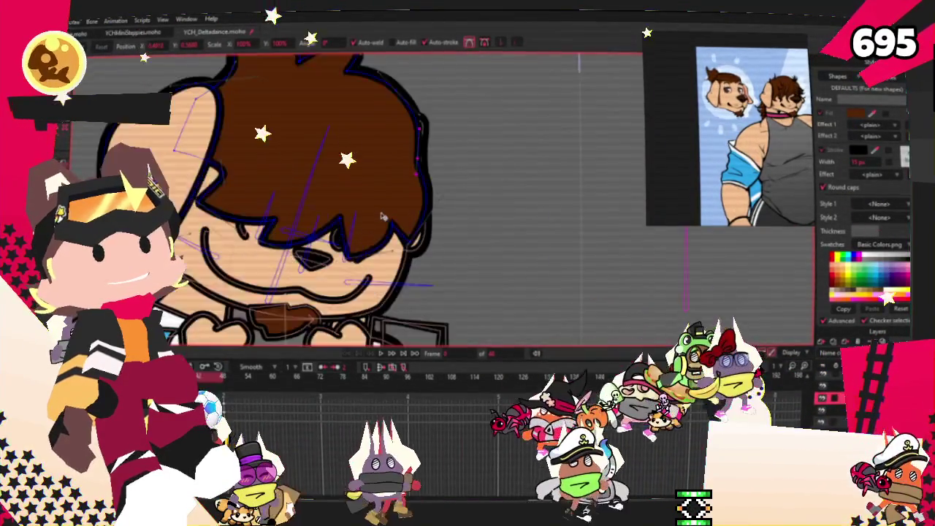
{"action": "scroll", "coordinate": [366, 283], "scroll_direction": "up", "scroll_amount": 3}
{"action": "scroll", "coordinate": [365, 283], "scroll_direction": "down", "scroll_amount": 1}
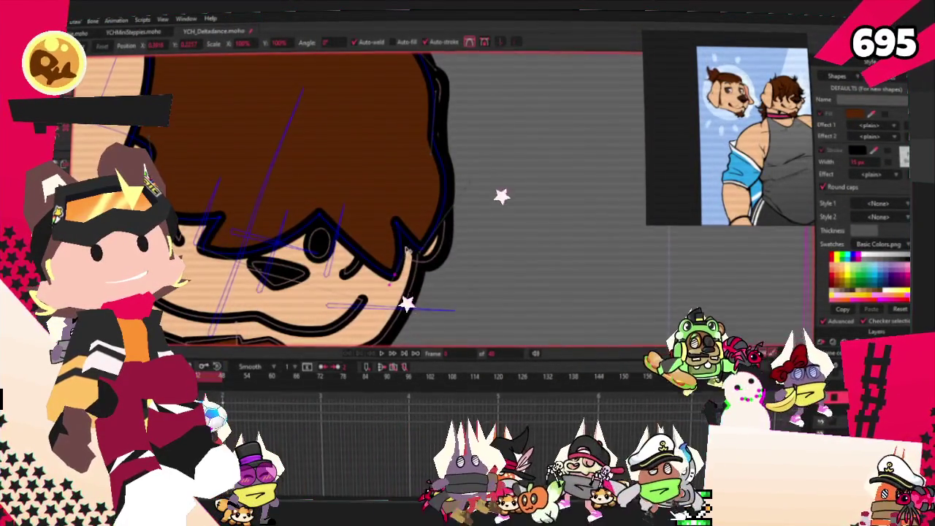
{"action": "key", "text": "c"}
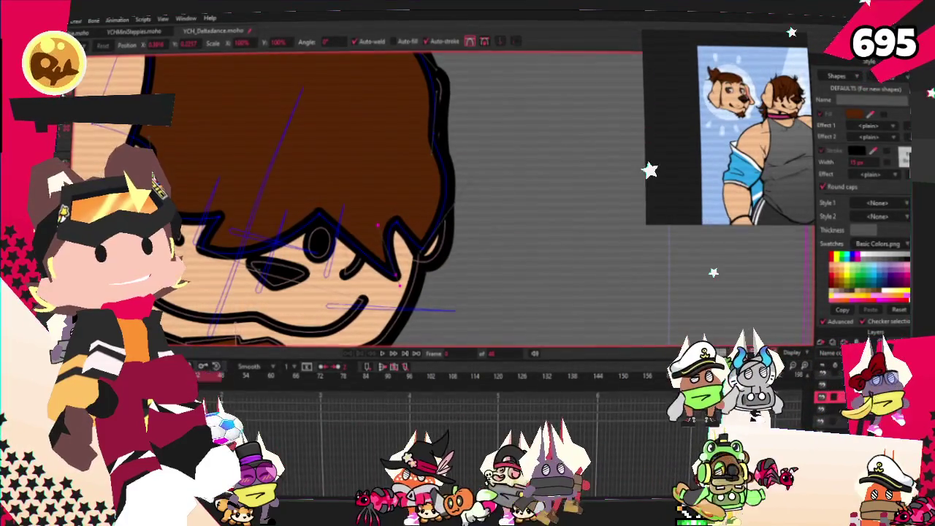
{"action": "scroll", "coordinate": [358, 241], "scroll_direction": "up", "scroll_amount": 2}
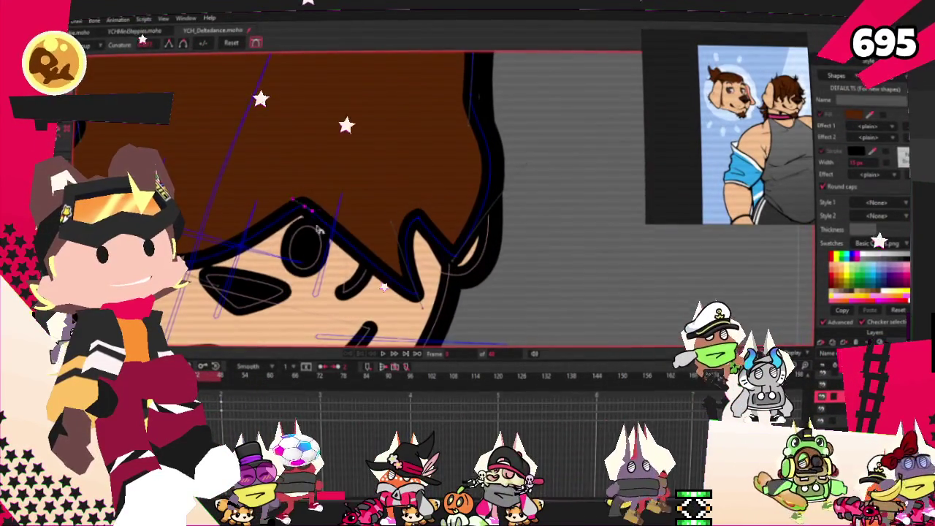
{"action": "key", "text": "t"}
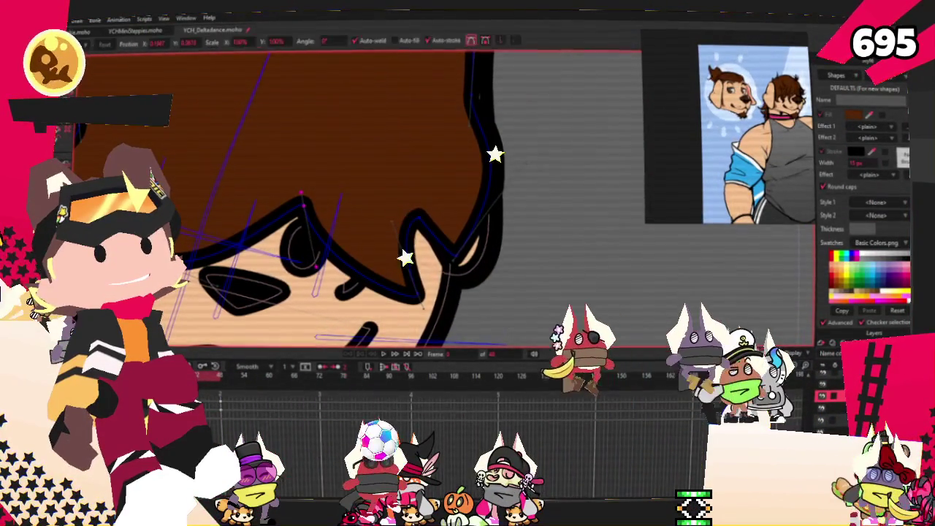
{"action": "left_click_drag", "start_coordinate": [430, 304], "coordinate": [385, 292]}
{"action": "left_click_drag", "start_coordinate": [386, 203], "coordinate": [376, 210]}
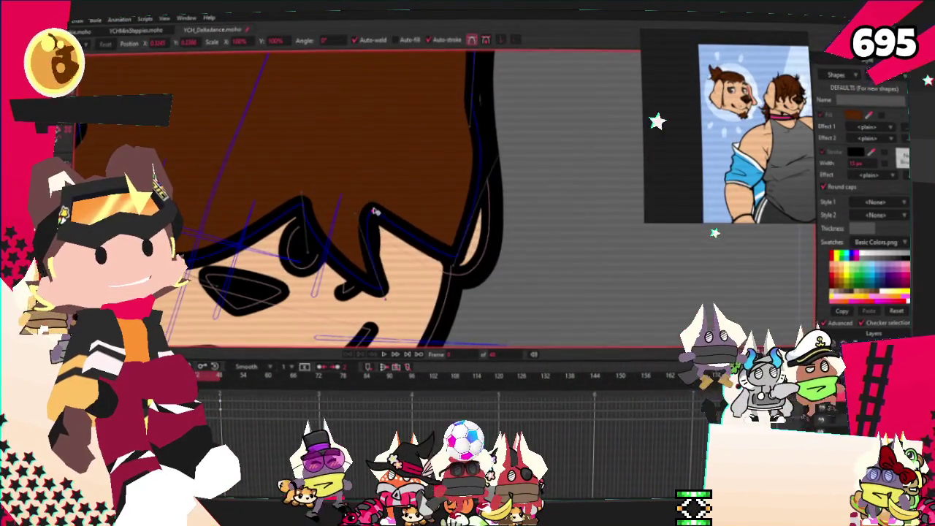
{"action": "scroll", "coordinate": [398, 219], "scroll_direction": "down", "scroll_amount": 3}
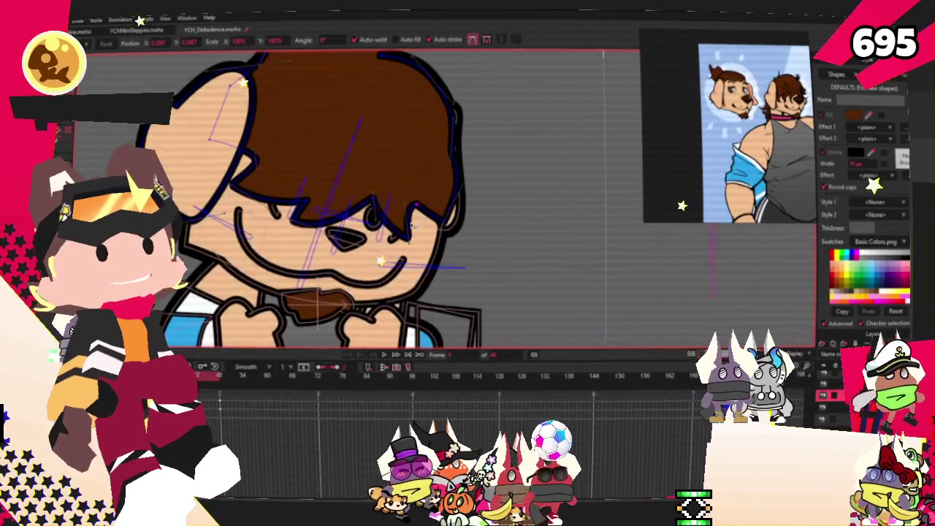